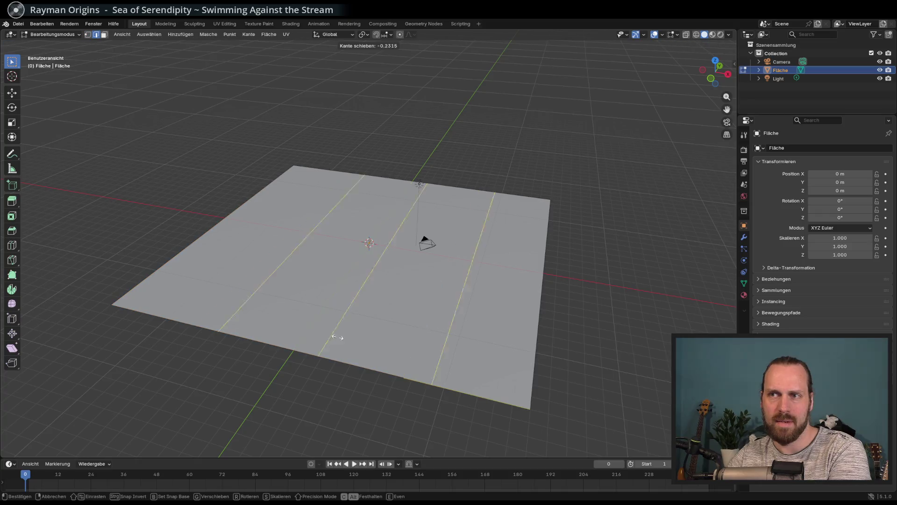
# Confirm the first edge loop, then switch to vertex selection with nothing selected
pyautogui.click(325, 297)
pyautogui.press('1')
pyautogui.moveTo(327, 299); pyautogui.dragTo(467, 355, button='middle')
pyautogui.click(502, 383)
pyautogui.moveTo(502, 383); pyautogui.dragTo(474, 370, button='middle')
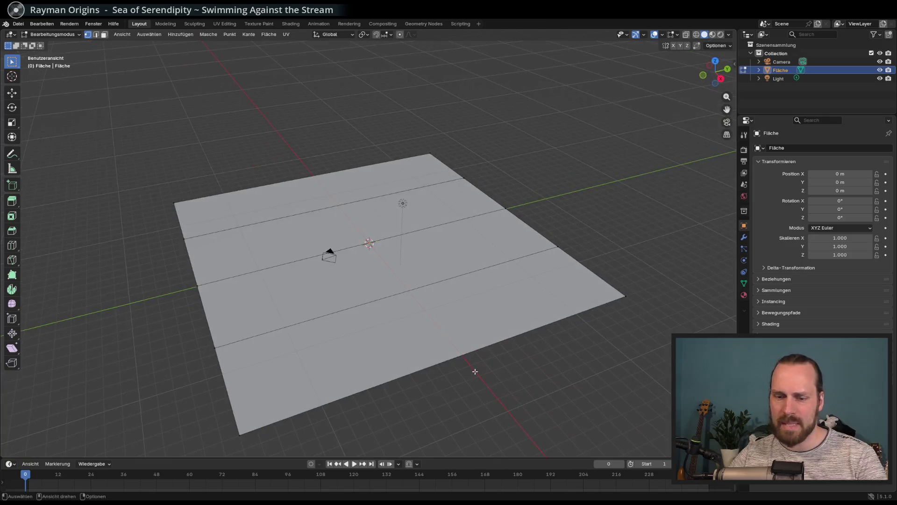
# Add a centred loop cut, then three evenly spaced parallel cuts across the plane
pyautogui.hotkey('ctrl', 'r')
pyautogui.click(438, 365)
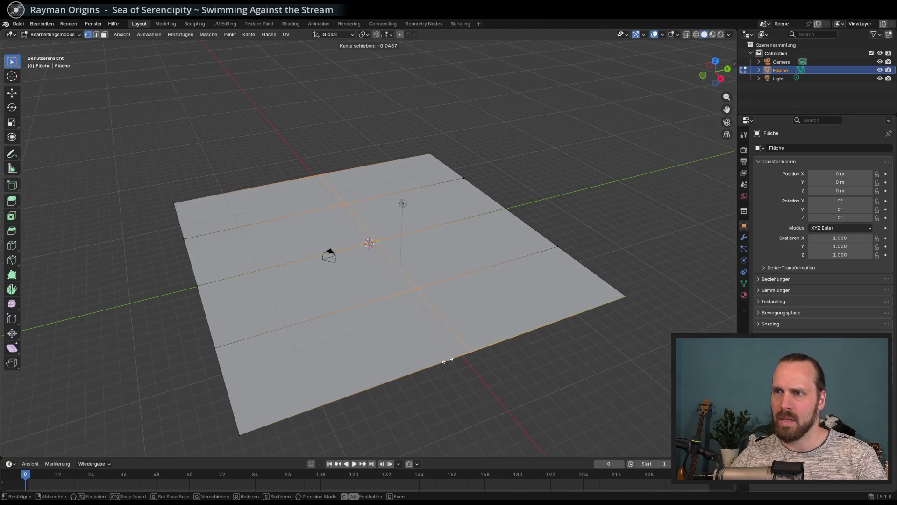
pyautogui.rightClick(446, 364)
pyautogui.hotkey('ctrl', 'r')
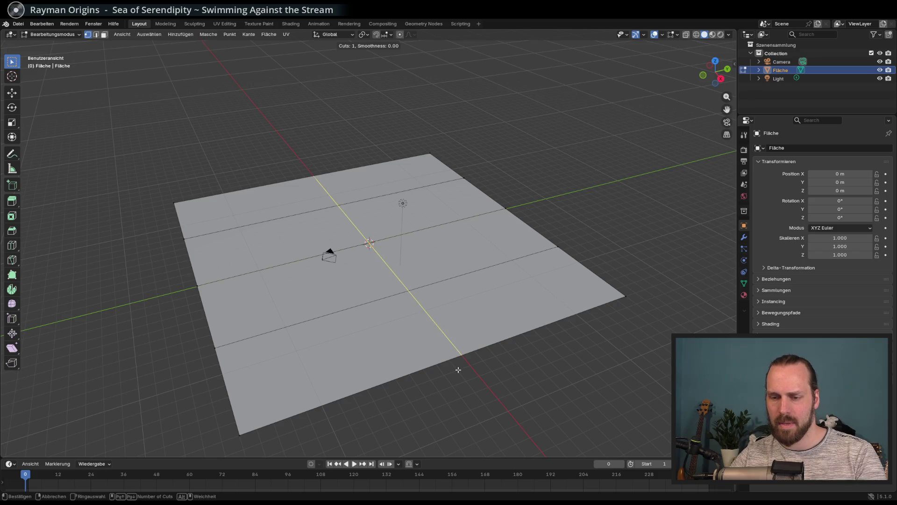
pyautogui.scroll(2, 459, 367)
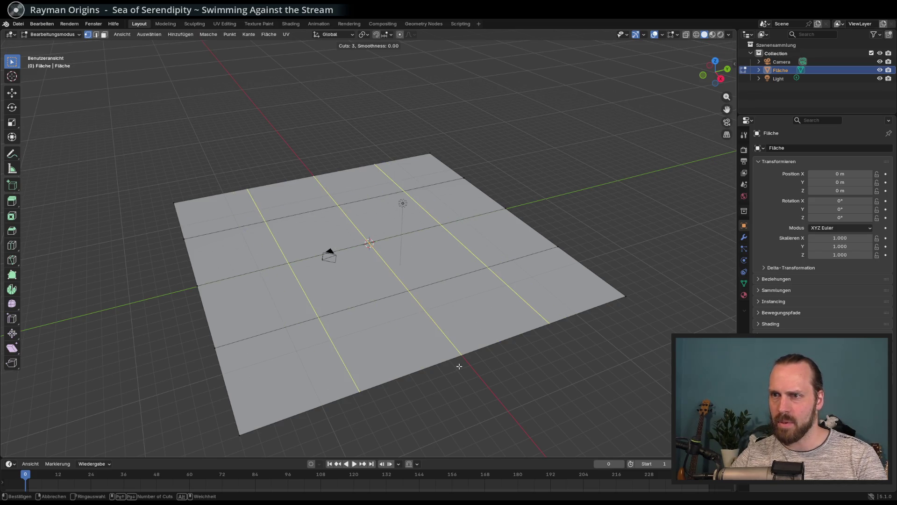
pyautogui.click(459, 366)
pyautogui.click(461, 362)
# Inspect the finished 4×4 grid and select its bottom-left corner vertex
pyautogui.moveTo(461, 363)
pyautogui.mouseDown(button='middle')
pyautogui.moveTo(478, 373)
pyautogui.moveTo(454, 337)
pyautogui.mouseUp(button='middle')
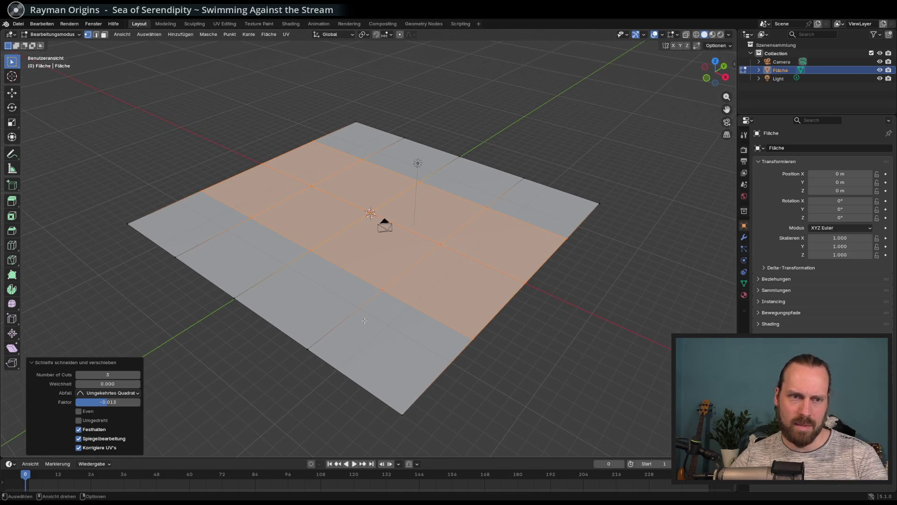
pyautogui.moveTo(365, 320); pyautogui.dragTo(442, 321, button='middle')
pyautogui.click(244, 410)
pyautogui.moveTo(261, 414)
pyautogui.mouseDown(button='middle')
pyautogui.moveTo(180, 411)
pyautogui.moveTo(231, 433)
pyautogui.mouseUp(button='middle')
pyautogui.press('KP_7')
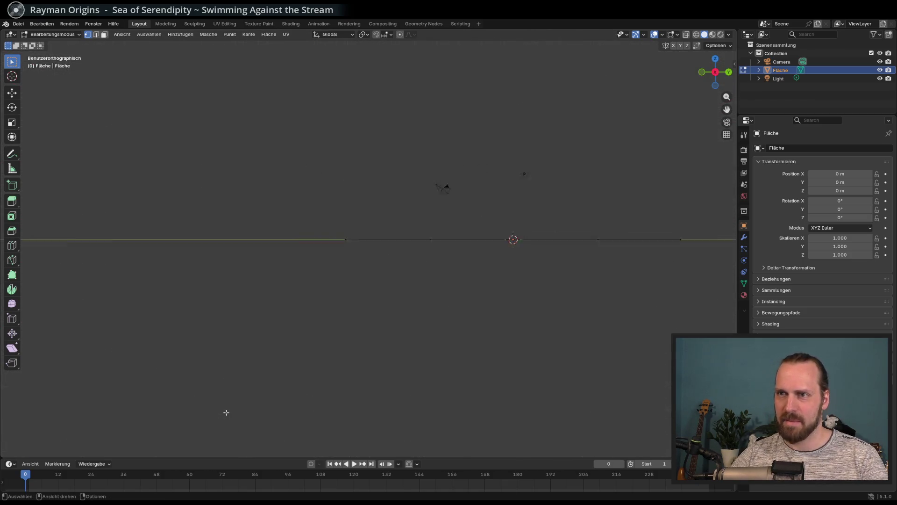
# In top view, move the bottom-left corner vertex to a new spot
pyautogui.moveTo(226, 412)
pyautogui.mouseDown(button='middle')
pyautogui.moveTo(408, 302)
pyautogui.moveTo(452, 286)
pyautogui.mouseUp(button='middle')
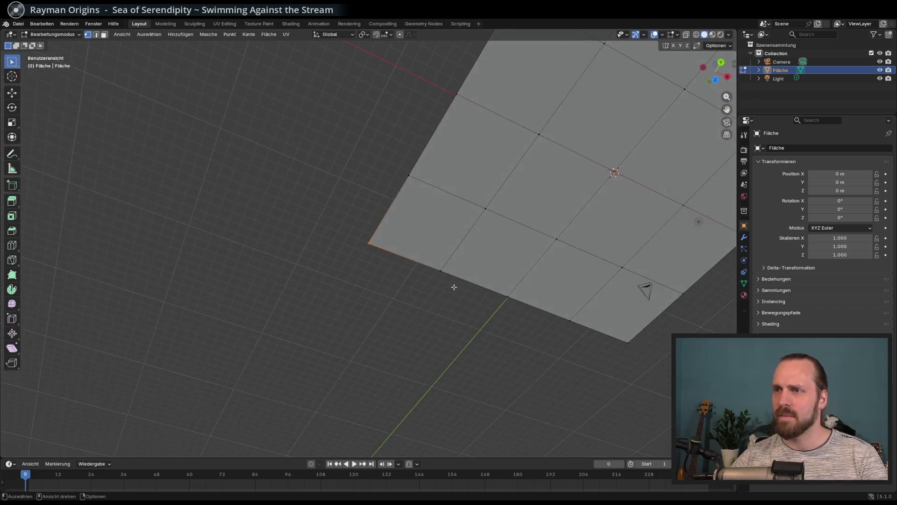
pyautogui.press('KP_7')
pyautogui.keyDown('shift'); pyautogui.moveTo(507, 232); pyautogui.dragTo(349, 363, button='middle'); pyautogui.keyUp('shift')
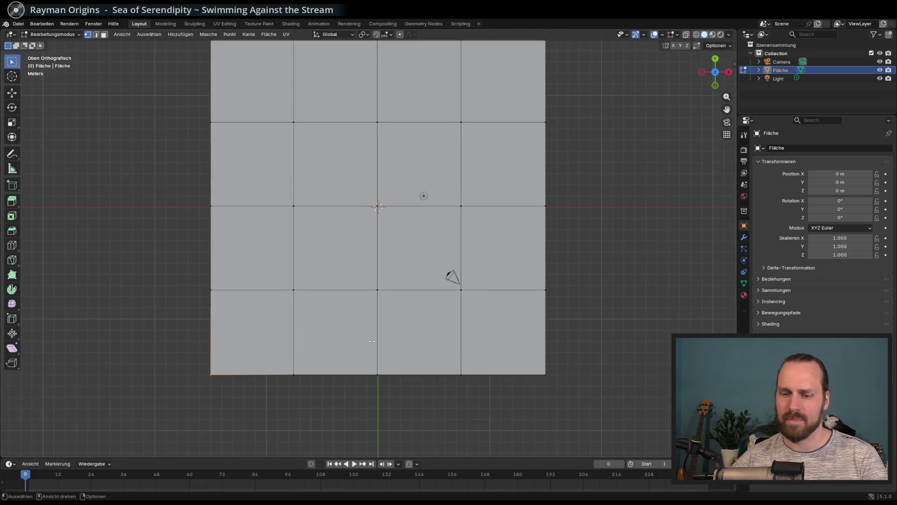
pyautogui.press('g')
pyautogui.click(389, 232)
pyautogui.moveTo(390, 232); pyautogui.dragTo(387, 254, button='middle')
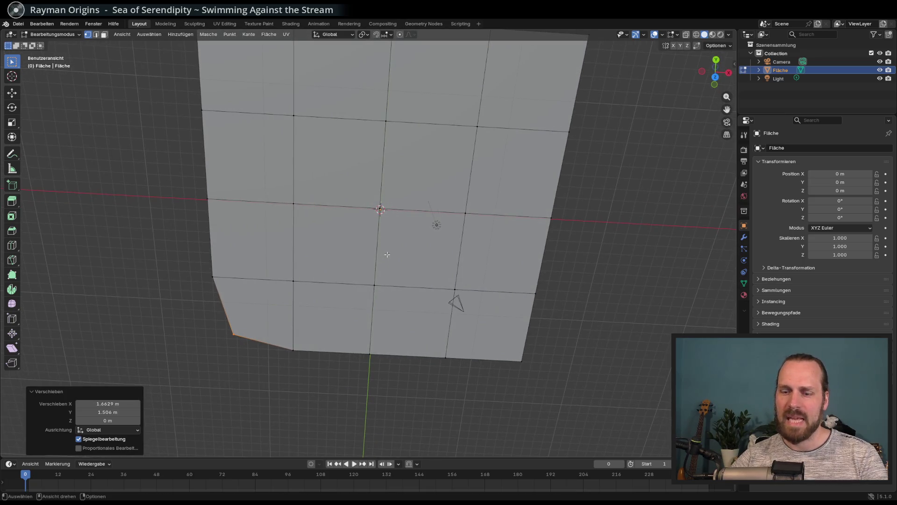
pyautogui.press('KP_7')
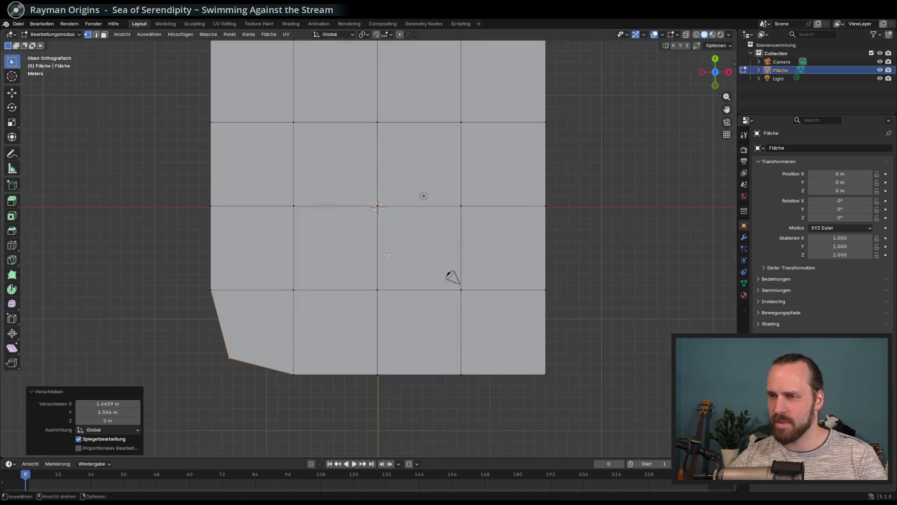
pyautogui.keyDown('shift'); pyautogui.moveTo(372, 215); pyautogui.dragTo(356, 260, button='middle'); pyautogui.keyUp('shift')
# Pull the top-left corner inward and drop a left-edge vertex lower and outward
pyautogui.click(194, 85)
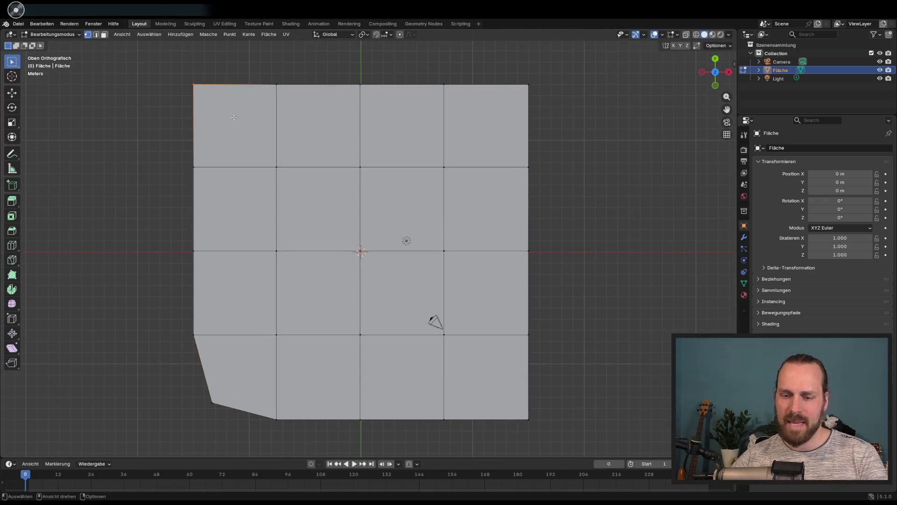
pyautogui.press('g')
pyautogui.click(249, 152)
pyautogui.click(194, 167)
pyautogui.press('g')
pyautogui.click(197, 204)
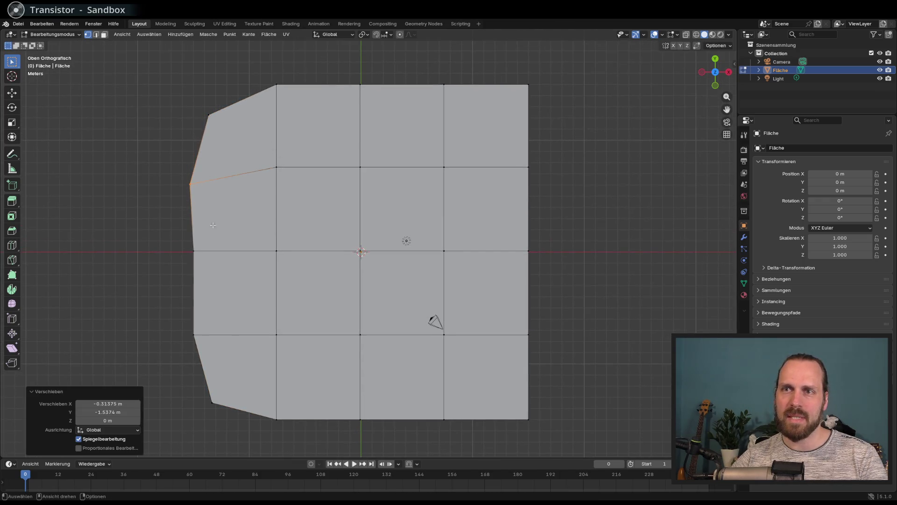
# Push the top-edge vertices higher and outward and shift the top-right corner
pyautogui.click(269, 74)
pyautogui.press('g')
pyautogui.click(296, 79)
pyautogui.click(360, 85)
pyautogui.press('g')
pyautogui.click(443, 73)
pyautogui.click(444, 75)
pyautogui.press('g')
pyautogui.click(447, 66)
pyautogui.click(551, 104)
pyautogui.press('g')
pyautogui.click(557, 119)
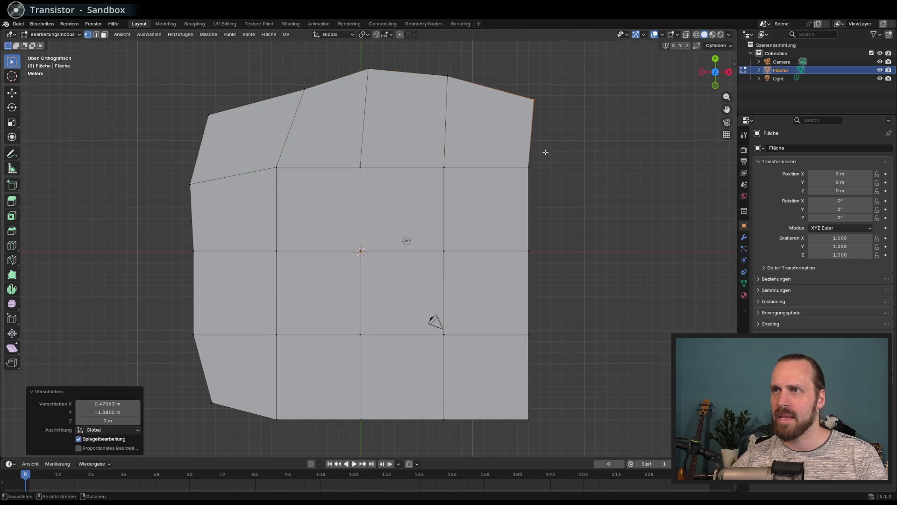
# Move the right-edge vertices further outward
pyautogui.moveTo(530, 174); pyautogui.dragTo(531, 174)
pyautogui.press('g')
pyautogui.click(540, 191)
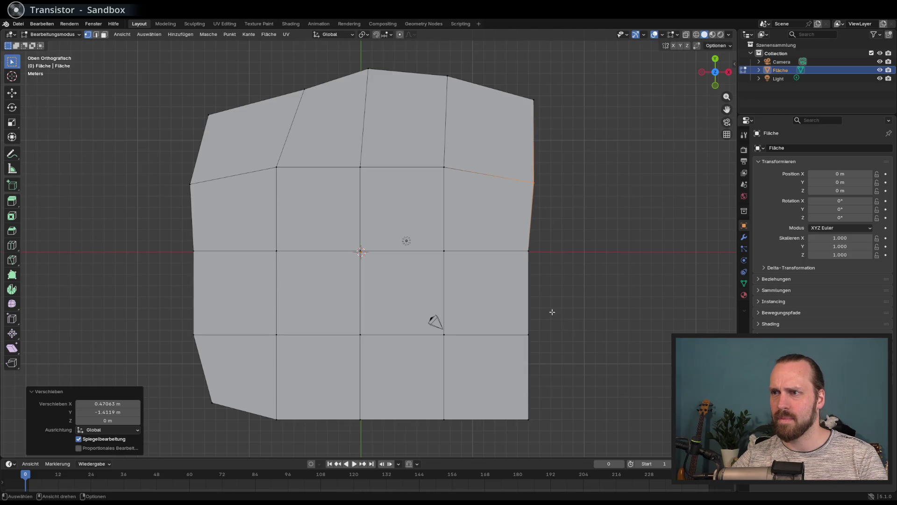
pyautogui.click(534, 257)
pyautogui.press('g')
pyautogui.click(549, 263)
# Pull the bottom-right corner inward and move a bottom-edge vertex up and in
pyautogui.click(550, 435)
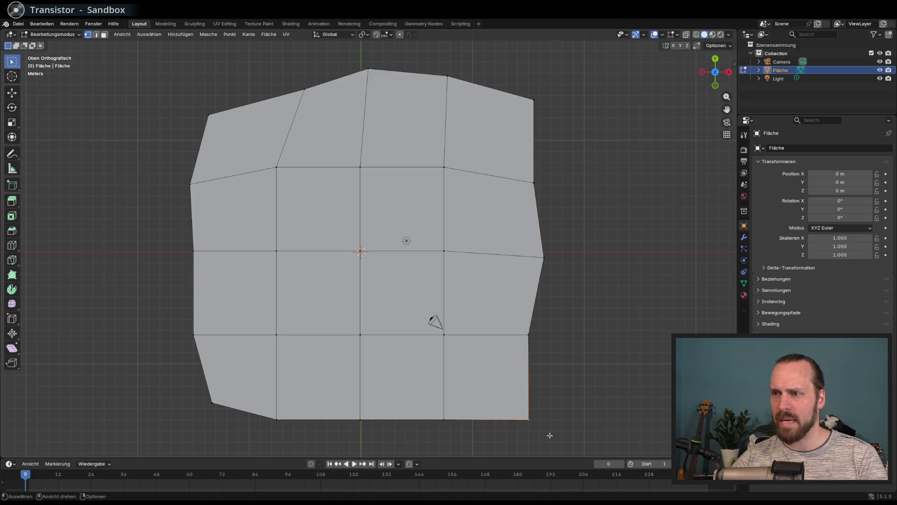
pyautogui.press('g')
pyautogui.click(516, 411)
pyautogui.click(444, 421)
pyautogui.press('g')
pyautogui.click(407, 406)
# Reposition the middle bottom-edge vertex, finishing the irregular outline
pyautogui.click(384, 419)
pyautogui.click(405, 402)
pyautogui.press('g')
pyautogui.click(440, 425)
pyautogui.press('g')
pyautogui.click(407, 391)
pyautogui.press('g')
pyautogui.click(366, 423)
pyautogui.moveTo(366, 423)
pyautogui.mouseDown(button='middle')
pyautogui.moveTo(363, 335)
pyautogui.moveTo(337, 289)
pyautogui.mouseUp(button='middle')
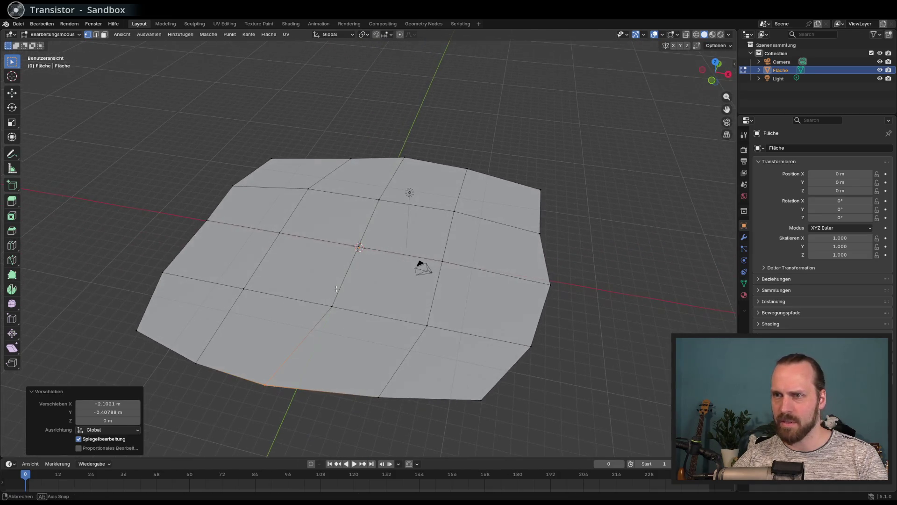
pyautogui.click(105, 36)
pyautogui.click(342, 226)
pyautogui.keyDown('shift'); pyautogui.click(411, 220); pyautogui.keyUp('shift')
pyautogui.keyDown('shift'); pyautogui.click(391, 275); pyautogui.keyUp('shift')
pyautogui.keyDown('shift'); pyautogui.click(299, 260); pyautogui.keyUp('shift')
pyautogui.press('g')
pyautogui.press('z')
pyautogui.click(308, 260)
pyautogui.moveTo(308, 261); pyautogui.dragTo(355, 265, button='middle')
pyautogui.moveTo(299, 280)
pyautogui.mouseDown(button='middle')
pyautogui.moveTo(322, 310)
pyautogui.moveTo(367, 312)
pyautogui.moveTo(337, 298)
pyautogui.moveTo(346, 286)
pyautogui.mouseUp(button='middle')
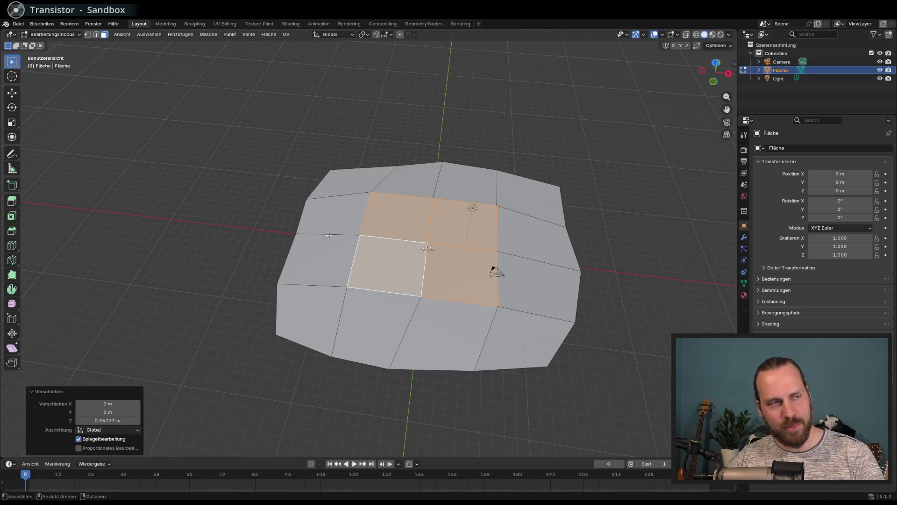
pyautogui.moveTo(329, 235)
pyautogui.mouseDown(button='middle')
pyautogui.moveTo(274, 202)
pyautogui.moveTo(304, 239)
pyautogui.mouseUp(button='middle')
pyautogui.click(304, 238)
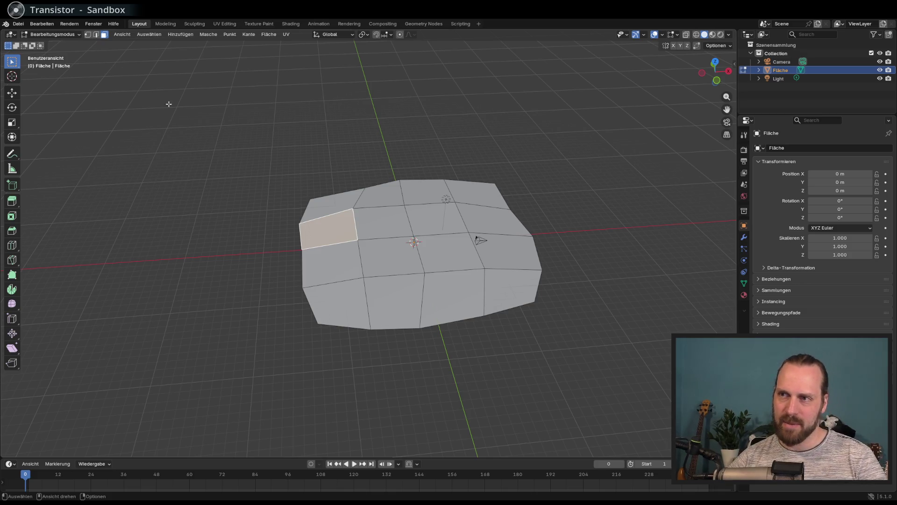
pyautogui.moveTo(283, 186)
pyautogui.mouseDown(button='middle')
pyautogui.moveTo(275, 205)
pyautogui.moveTo(228, 212)
pyautogui.moveTo(248, 226)
pyautogui.moveTo(240, 237)
pyautogui.moveTo(250, 231)
pyautogui.mouseUp(button='middle')
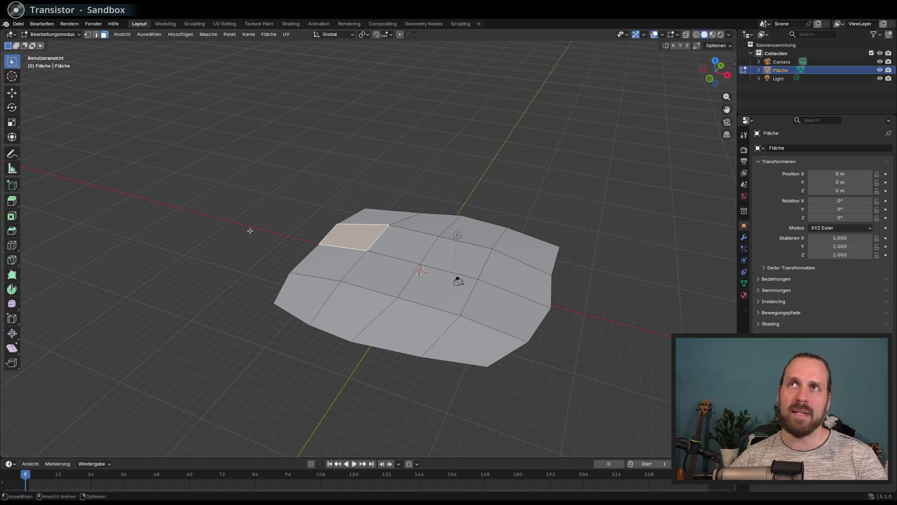
pyautogui.moveTo(285, 248)
pyautogui.mouseDown(button='middle')
pyautogui.moveTo(318, 246)
pyautogui.moveTo(308, 266)
pyautogui.mouseUp(button='middle')
pyautogui.click(317, 246)
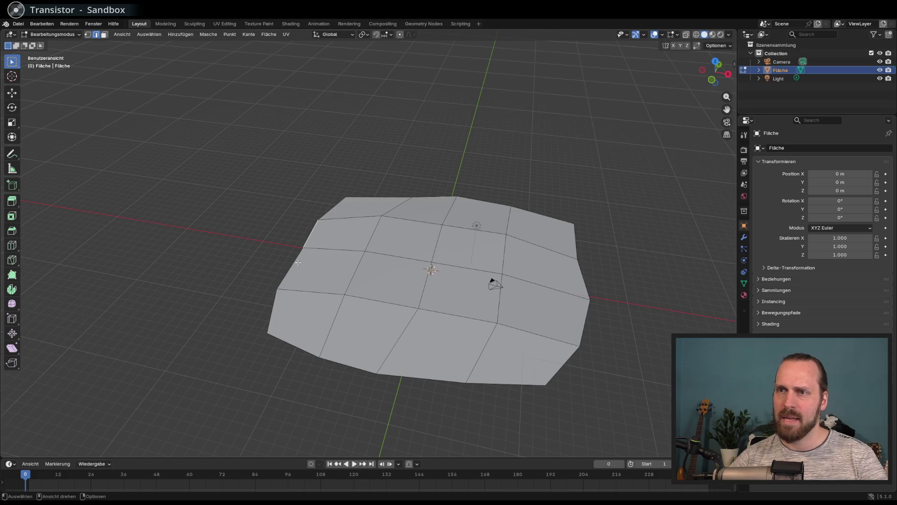
# Extrude the left edge into a new strip and scale its outer edge to 0.765
pyautogui.press('e')
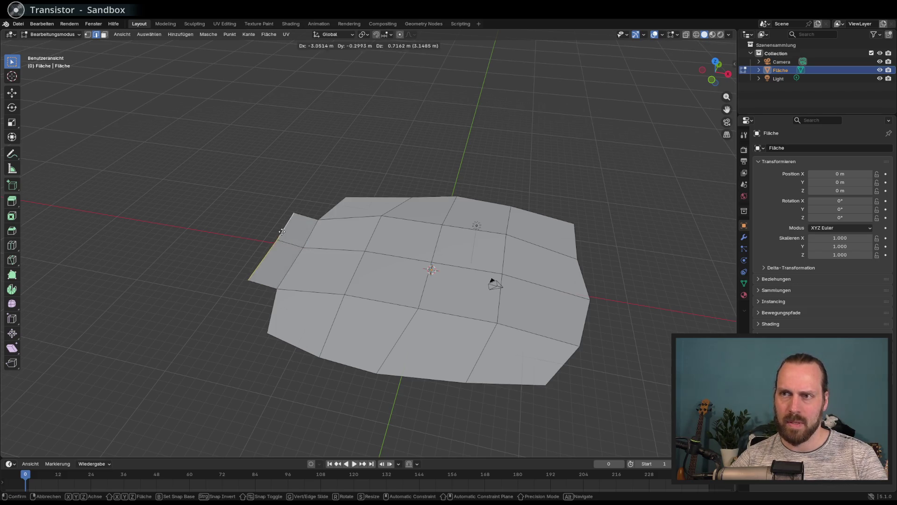
pyautogui.click(252, 239)
pyautogui.moveTo(252, 239)
pyautogui.mouseDown(button='middle')
pyautogui.moveTo(290, 240)
pyautogui.moveTo(321, 261)
pyautogui.mouseUp(button='middle')
pyautogui.press('s')
pyautogui.click(293, 241)
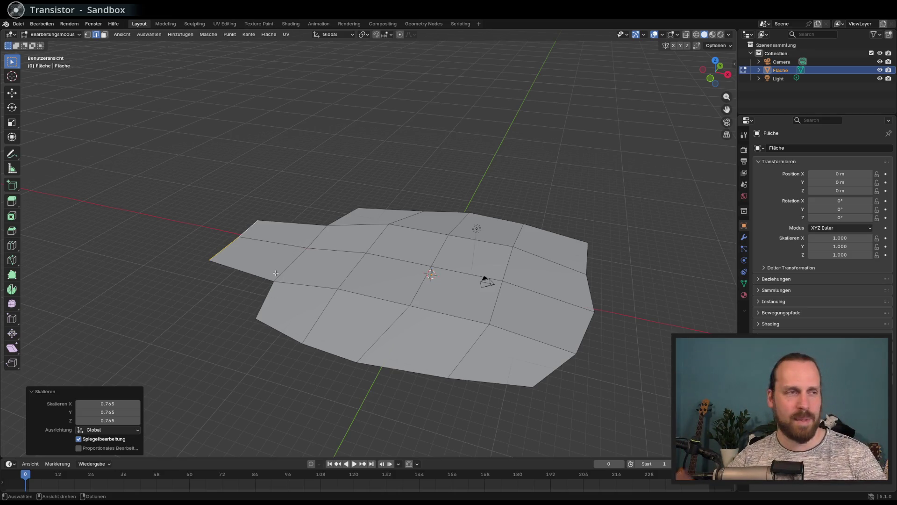
# Reshape the strip's vertices so its corner forms a jutting peak
pyautogui.moveTo(267, 295); pyautogui.dragTo(351, 322, button='middle')
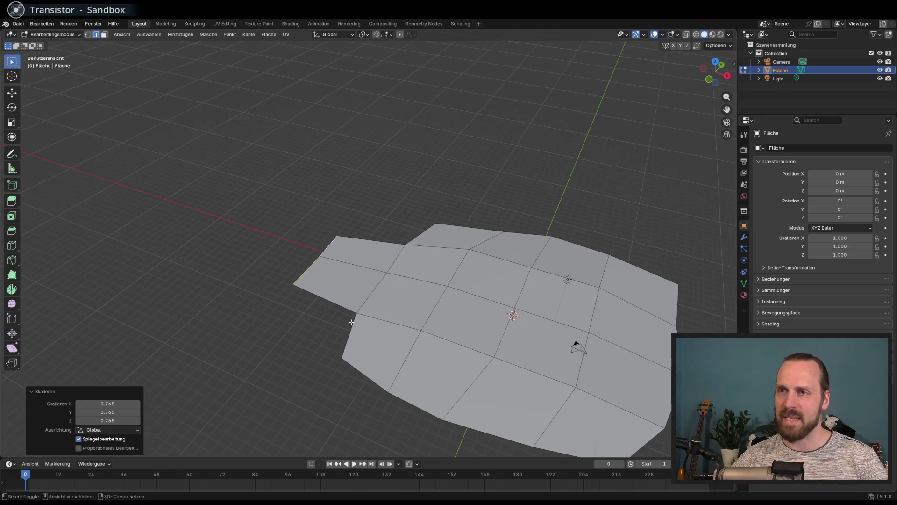
pyautogui.click(350, 316)
pyautogui.click(87, 34)
pyautogui.click(355, 313)
pyautogui.press('g')
pyautogui.click(343, 311)
pyautogui.moveTo(388, 227); pyautogui.dragTo(408, 250)
pyautogui.press('g')
pyautogui.moveTo(408, 249)
pyautogui.mouseDown(button='middle')
pyautogui.moveTo(376, 278)
pyautogui.moveTo(364, 270)
pyautogui.mouseUp(button='middle')
pyautogui.click(388, 275)
# Raise the vertices along the new strip about 0.49 m vertically
pyautogui.moveTo(365, 270); pyautogui.dragTo(377, 282)
pyautogui.press('g')
pyautogui.press('z')
pyautogui.click(387, 287)
pyautogui.moveTo(388, 287); pyautogui.dragTo(355, 278, button='middle')
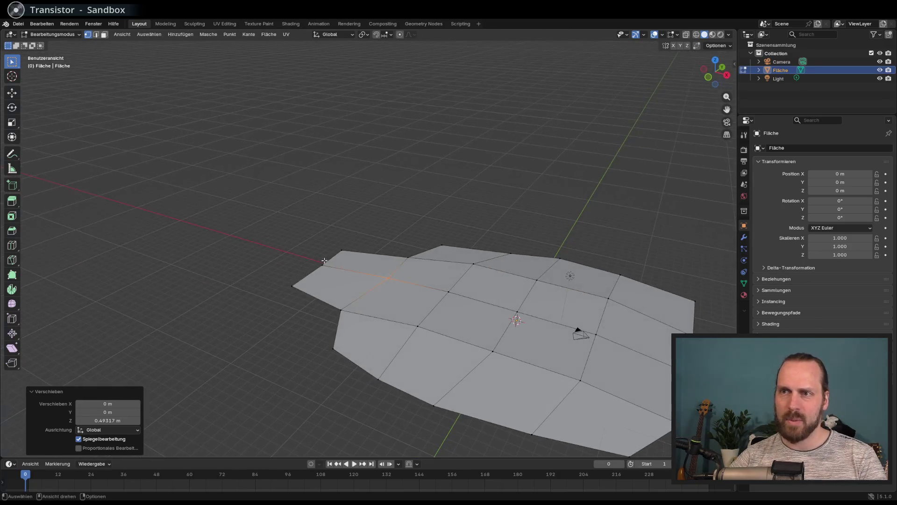
pyautogui.scroll(4, 327, 254)
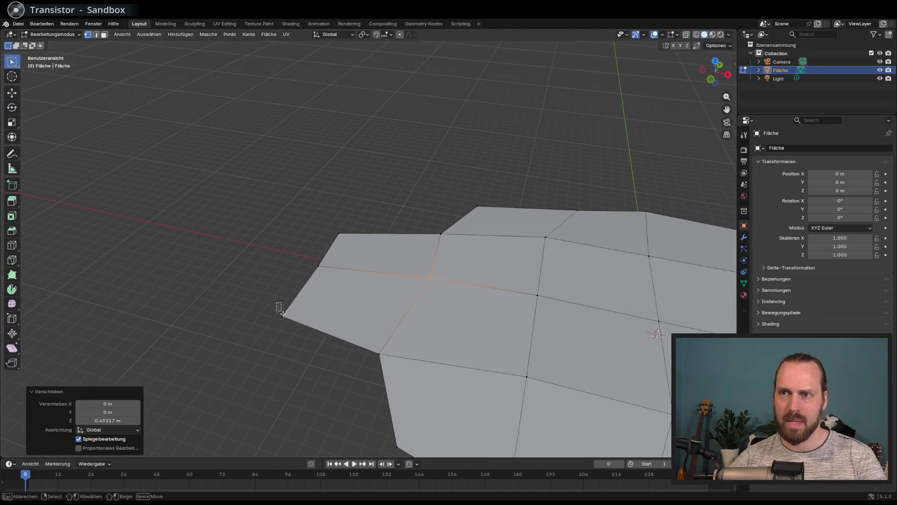
# Lower the left corner vertices, settling them at a height of 0.40 m
pyautogui.click(277, 304)
pyautogui.press('g')
pyautogui.press('z')
pyautogui.click(355, 264)
pyautogui.moveTo(355, 264)
pyautogui.mouseDown(button='middle')
pyautogui.moveTo(322, 234)
pyautogui.moveTo(294, 240)
pyautogui.moveTo(332, 255)
pyautogui.mouseUp(button='middle')
pyautogui.press('g')
pyautogui.press('z')
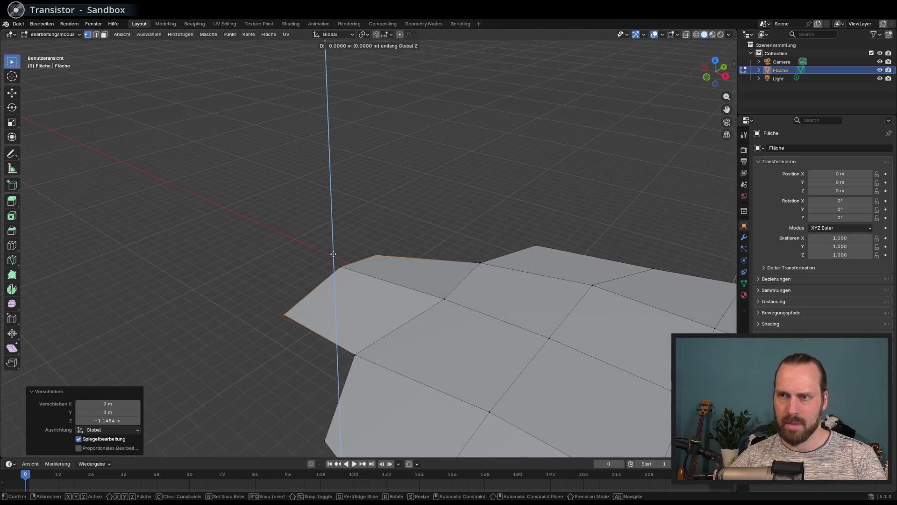
pyautogui.click(335, 250)
pyautogui.moveTo(308, 221); pyautogui.dragTo(294, 219, button='middle')
pyautogui.click(96, 34)
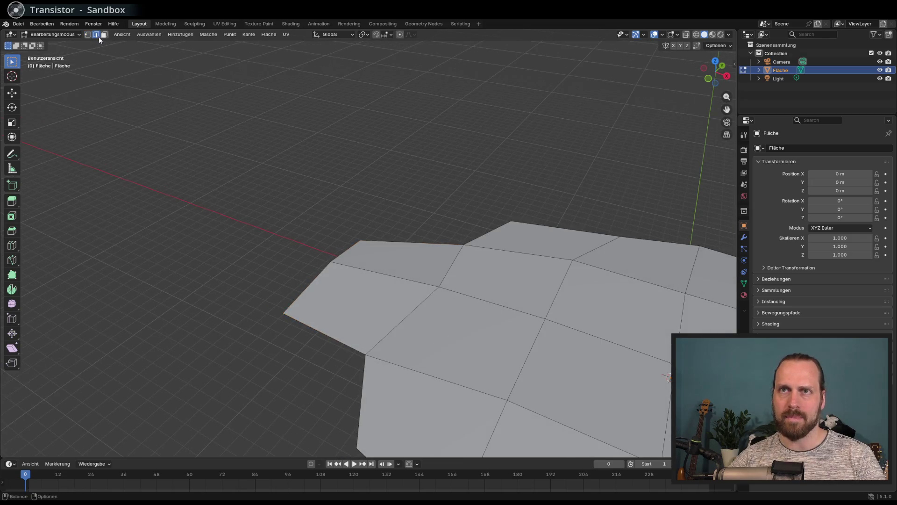
# Extrude the left corner edges into a new face and lower that end along Z
pyautogui.moveTo(301, 250); pyautogui.dragTo(352, 302)
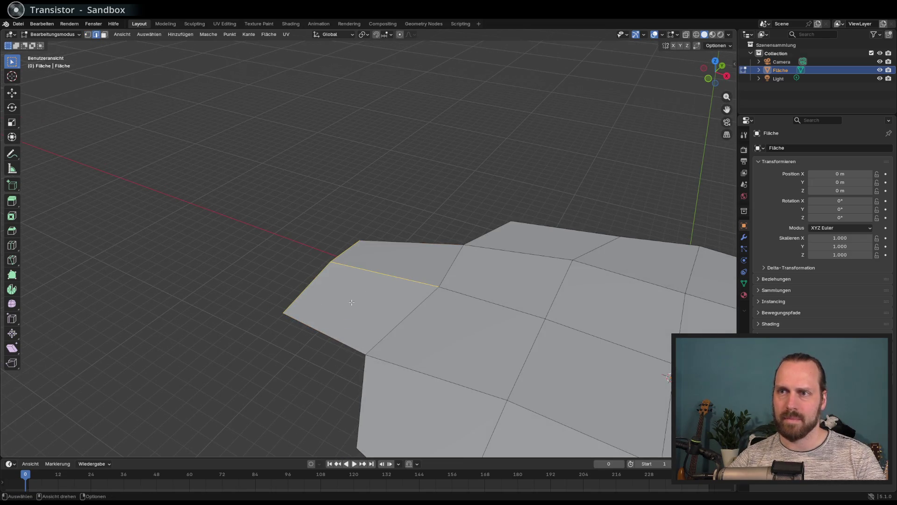
pyautogui.keyDown('shift'); pyautogui.click(323, 271); pyautogui.keyUp('shift')
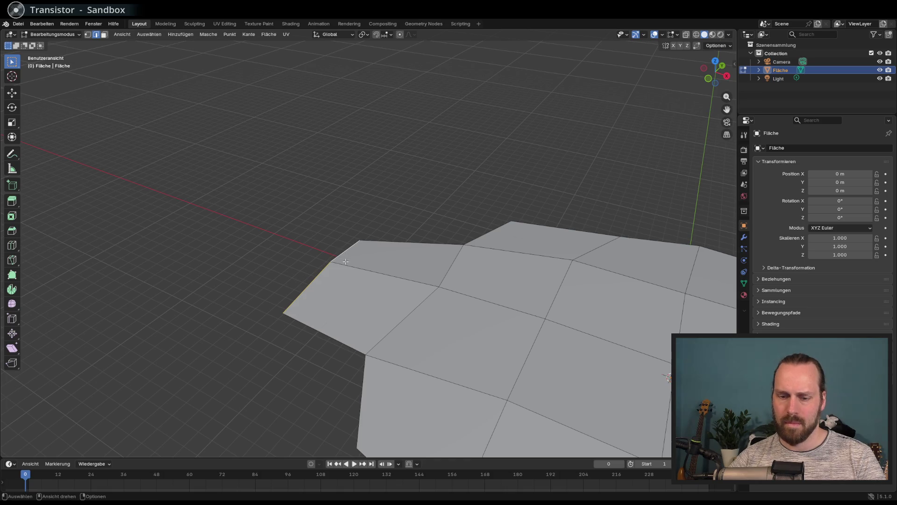
pyautogui.press('e')
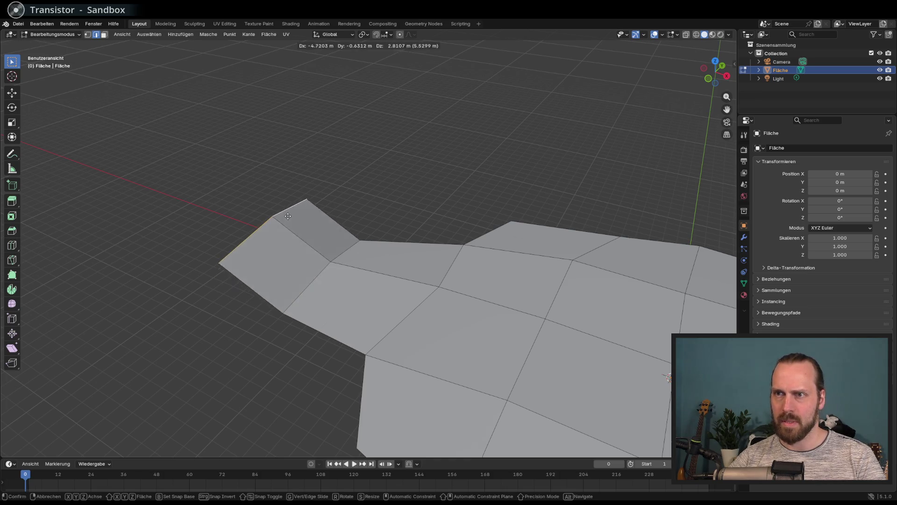
pyautogui.click(285, 225)
pyautogui.moveTo(285, 225)
pyautogui.mouseDown(button='middle')
pyautogui.moveTo(220, 234)
pyautogui.moveTo(240, 242)
pyautogui.mouseUp(button='middle')
pyautogui.press('g')
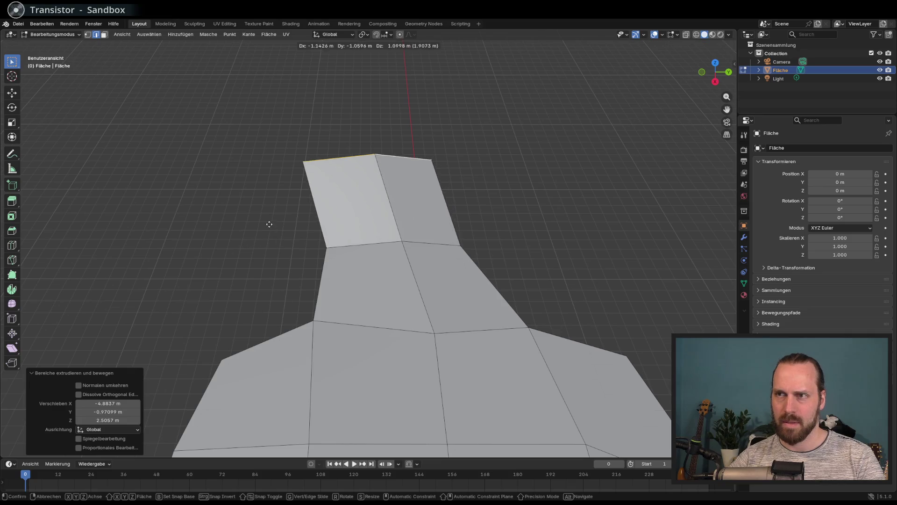
pyautogui.moveTo(322, 234); pyautogui.dragTo(388, 211, button='middle')
pyautogui.press('g')
pyautogui.press('z')
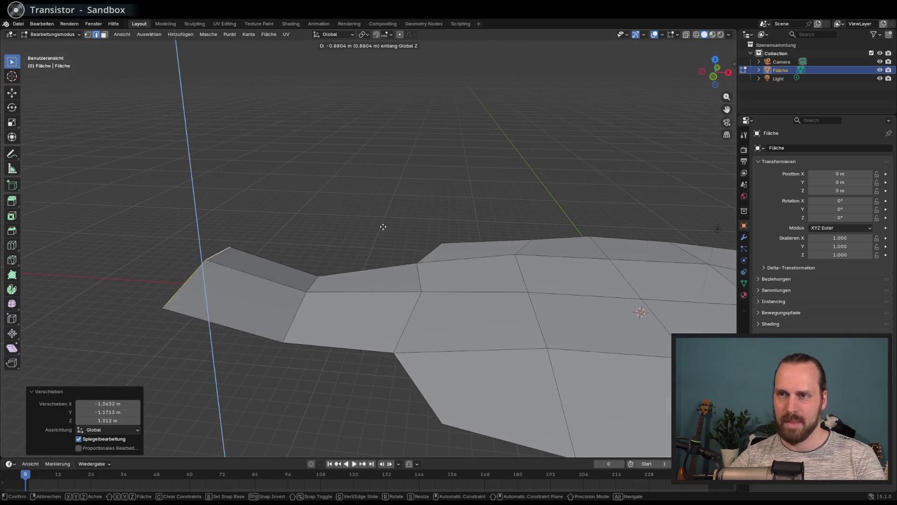
pyautogui.click(387, 253)
# Extrude the end edge outward and lower it by 1.3389 m
pyautogui.moveTo(387, 252); pyautogui.dragTo(382, 279, button='middle')
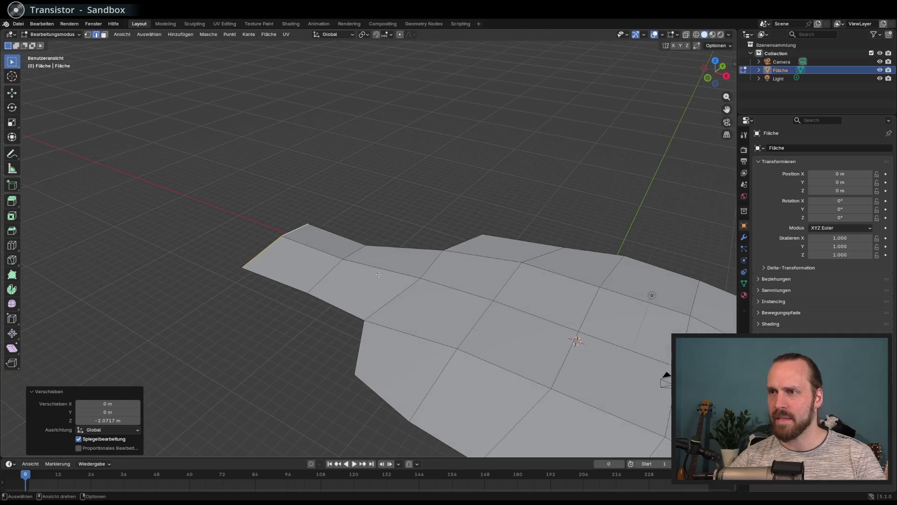
pyautogui.scroll(4, 351, 252)
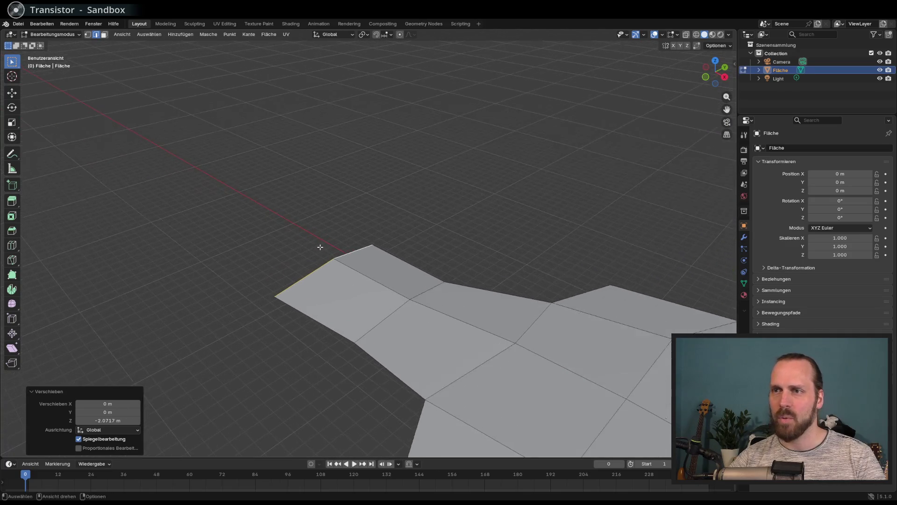
pyautogui.press('e')
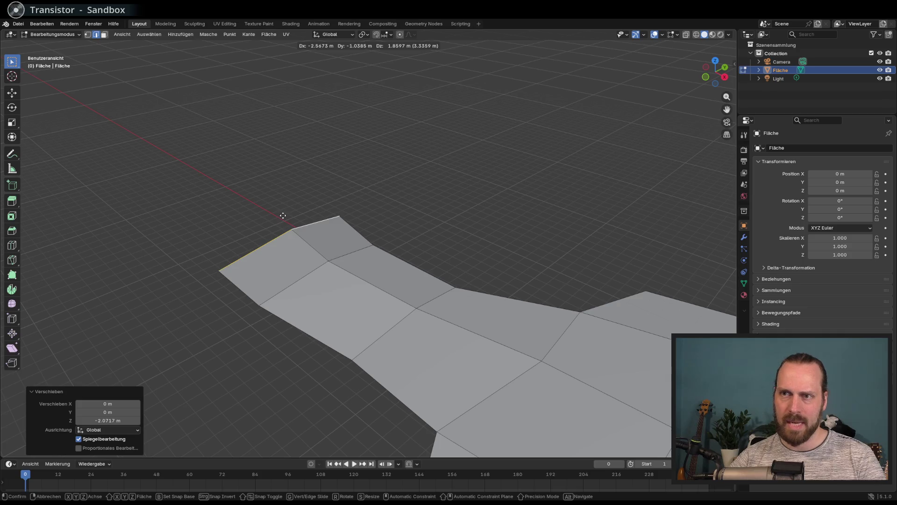
pyautogui.press('z')
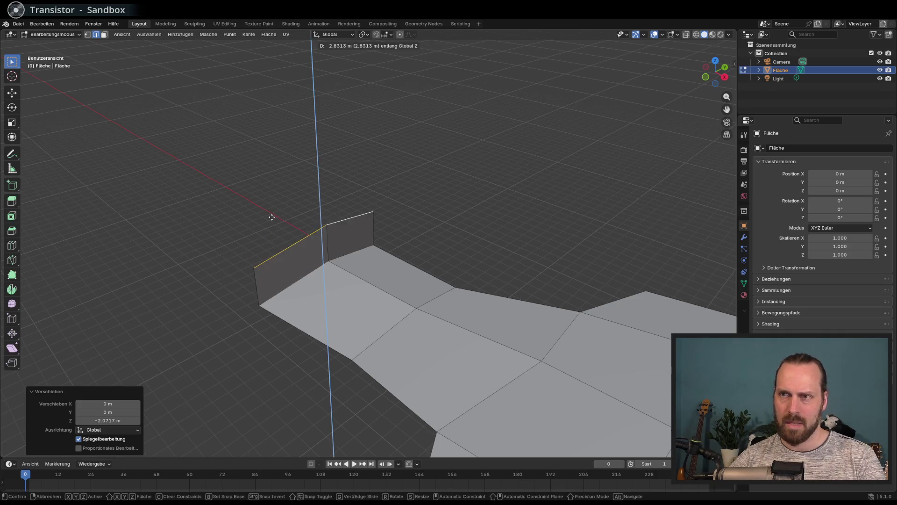
pyautogui.press('Escape')
pyautogui.press('e')
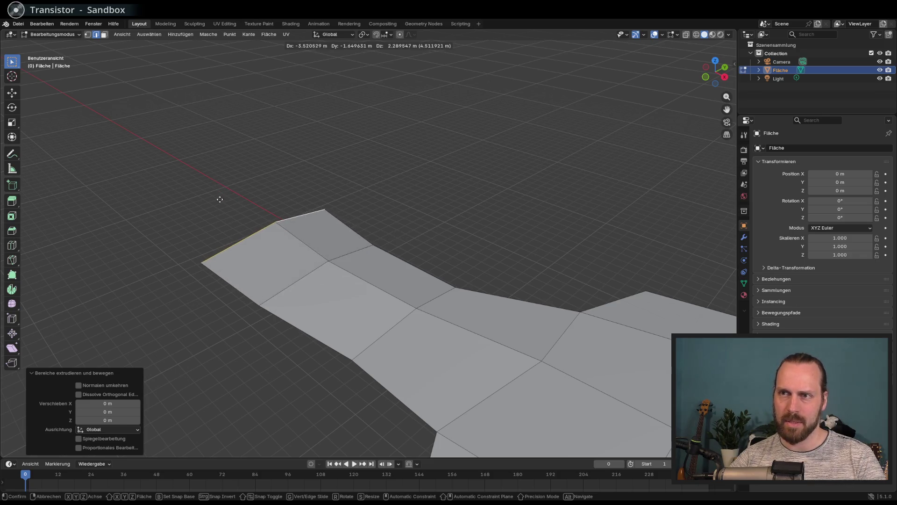
pyautogui.click(246, 276)
pyautogui.moveTo(247, 276)
pyautogui.mouseDown(button='middle')
pyautogui.moveTo(310, 245)
pyautogui.moveTo(296, 252)
pyautogui.moveTo(351, 268)
pyautogui.moveTo(310, 277)
pyautogui.mouseUp(button='middle')
pyautogui.press('g')
pyautogui.press('z')
pyautogui.click(291, 270)
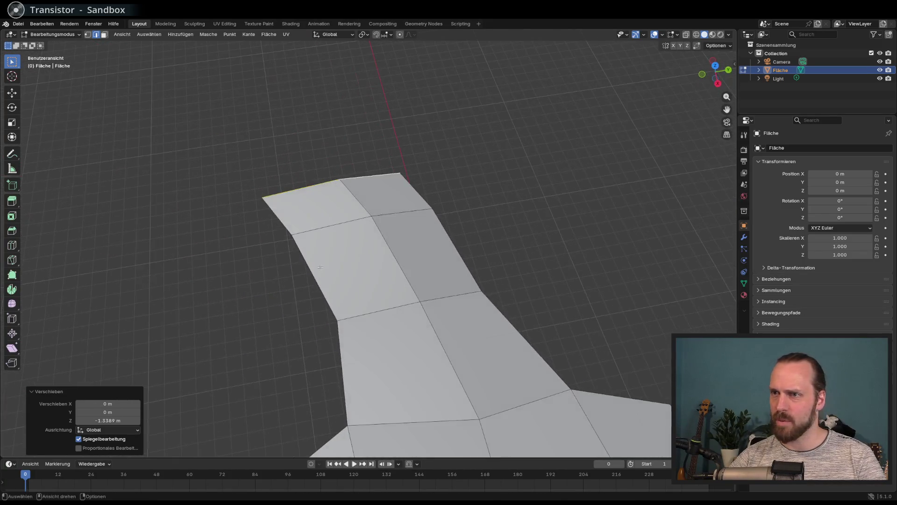
# Extrude the end face's right-side edges sideways into new faces
pyautogui.moveTo(372, 255); pyautogui.dragTo(462, 196, button='middle')
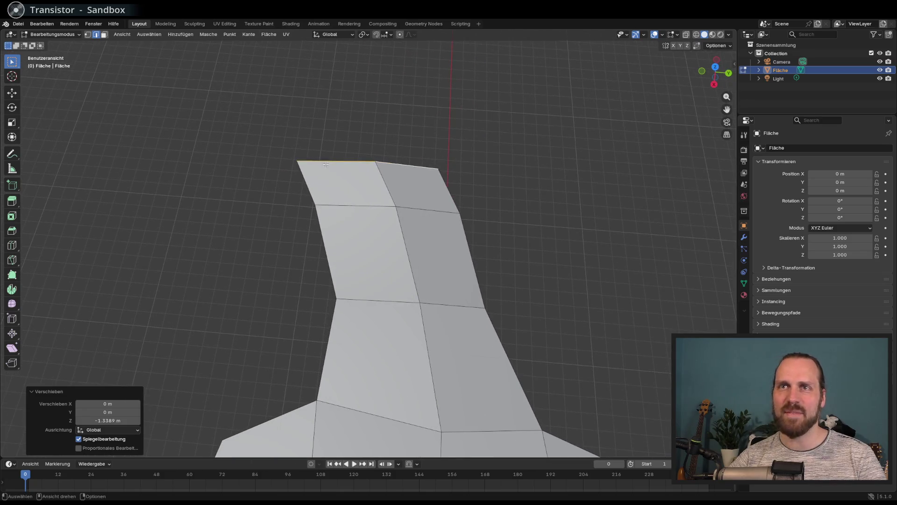
pyautogui.click(459, 208)
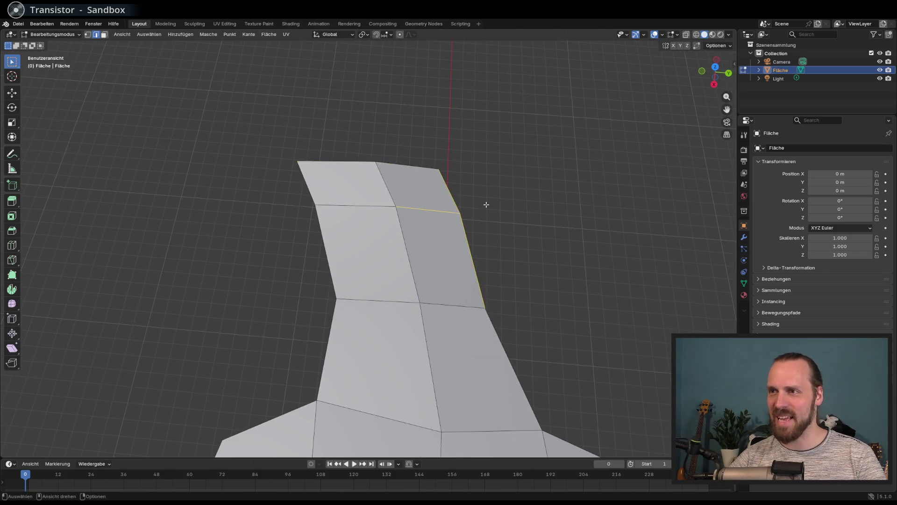
pyautogui.keyDown('shift'); pyautogui.click(463, 270); pyautogui.keyUp('shift')
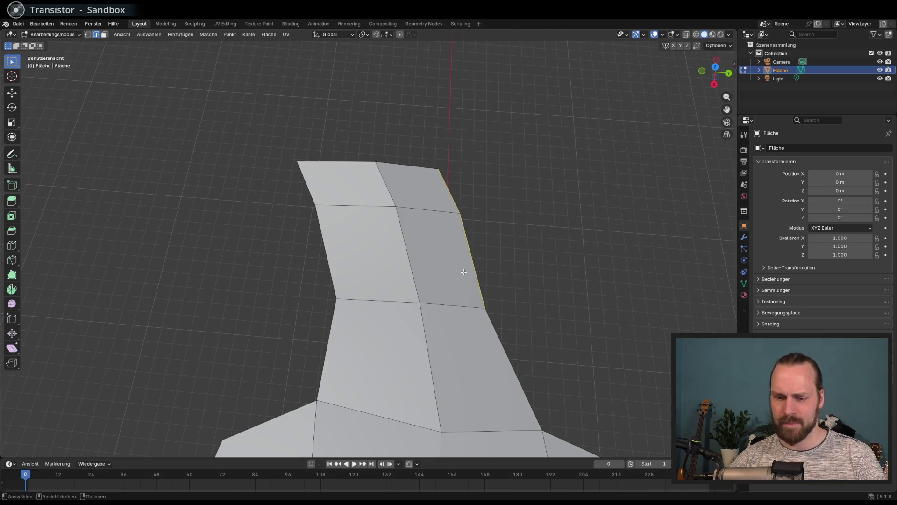
pyautogui.press('e')
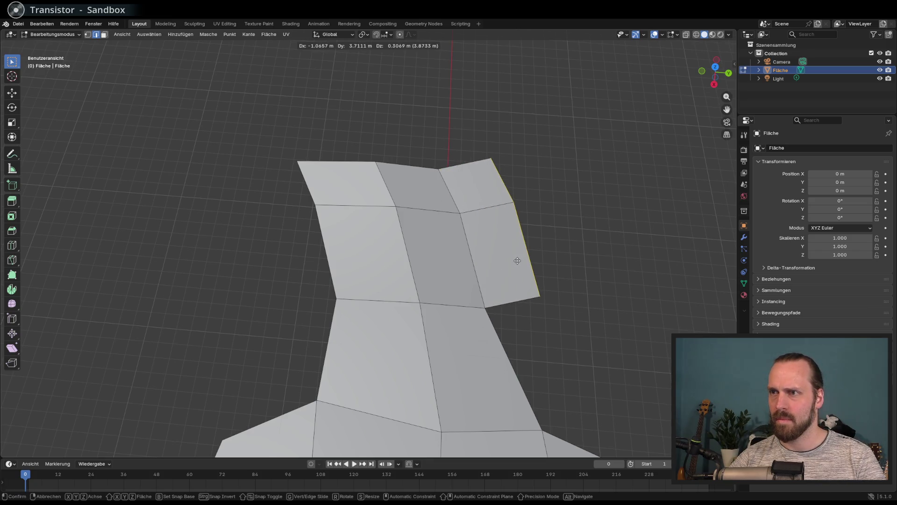
pyautogui.click(526, 260)
pyautogui.moveTo(527, 261)
pyautogui.mouseDown(button='middle')
pyautogui.moveTo(547, 263)
pyautogui.moveTo(424, 199)
pyautogui.mouseUp(button='middle')
# Delete the selected vertices and fill a new face between the remaining ones
pyautogui.click(89, 36)
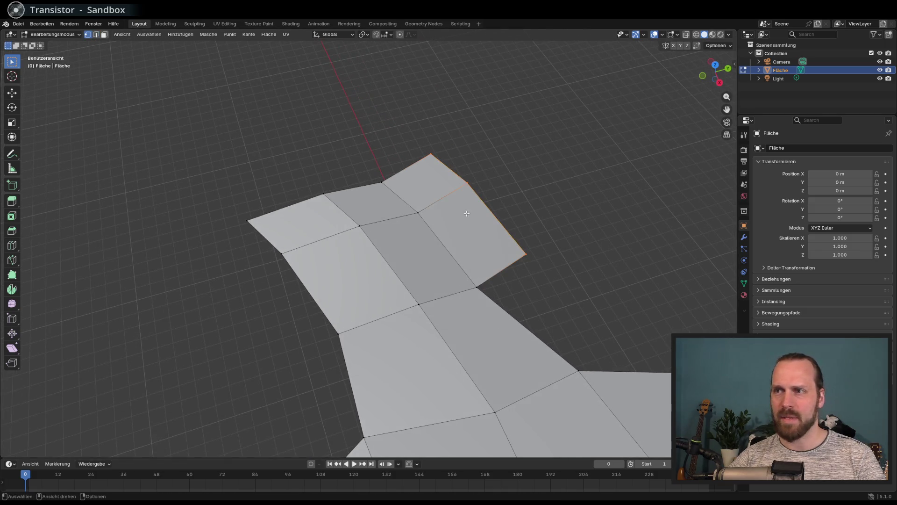
pyautogui.press('x')
pyautogui.press('Escape')
pyautogui.press('x')
pyautogui.click(499, 254)
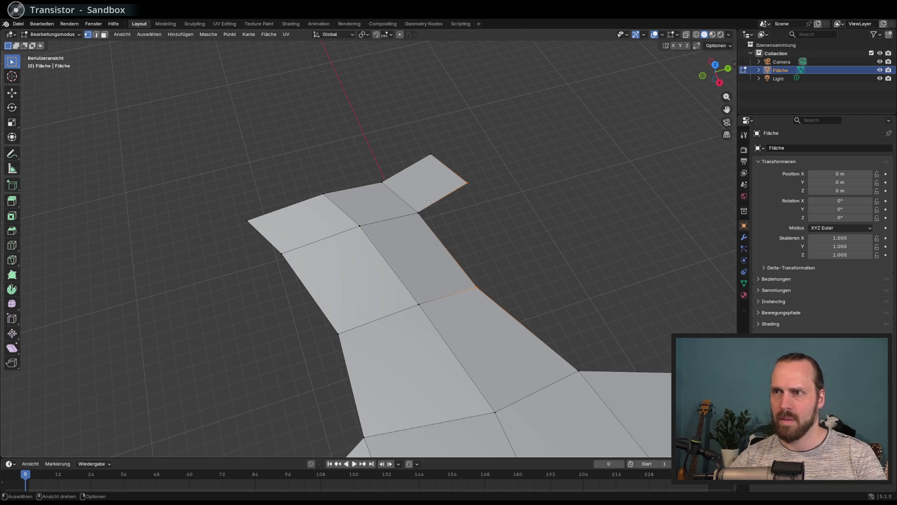
pyautogui.press('f')
# Move the tip's outer corner vertex further out to flare the end
pyautogui.moveTo(428, 202); pyautogui.dragTo(458, 200, button='middle')
pyautogui.click(511, 204)
pyautogui.press('g')
pyautogui.click(547, 236)
pyautogui.press('g')
pyautogui.click(558, 285)
pyautogui.press('g')
pyautogui.click(559, 287)
pyautogui.moveTo(560, 287)
pyautogui.mouseDown(button='middle')
pyautogui.moveTo(489, 231)
pyautogui.moveTo(581, 275)
pyautogui.mouseUp(button='middle')
pyautogui.press('KP_7')
# Reshape the tail by moving its meeting vertex right and its lower inner vertex down
pyautogui.scroll(-3, 582, 275)
pyautogui.click(289, 218)
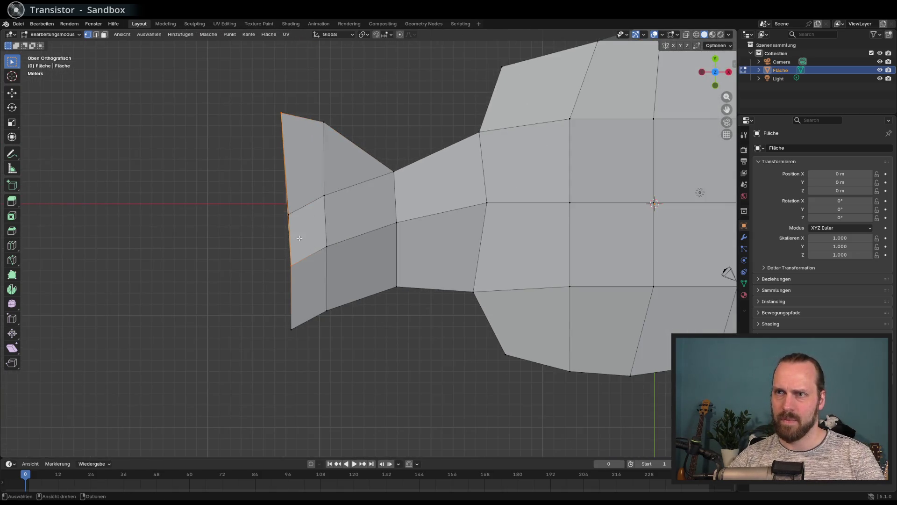
pyautogui.click(285, 211)
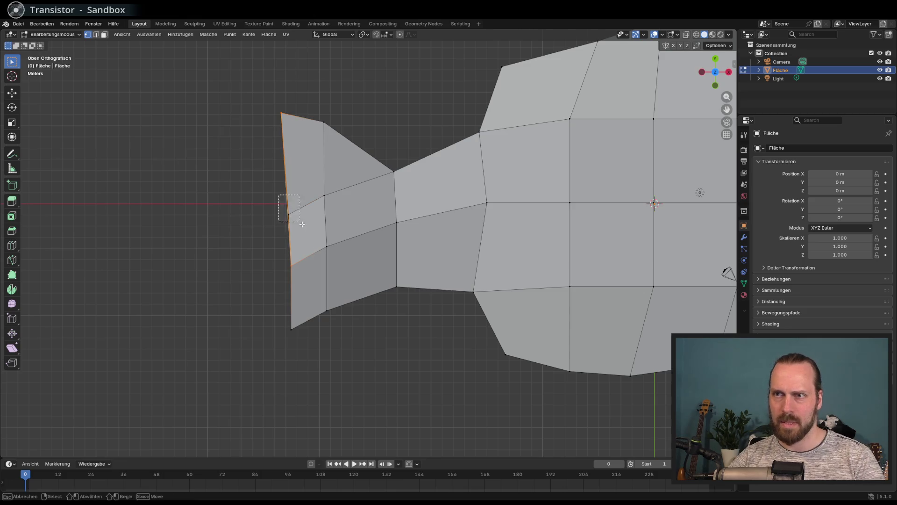
pyautogui.click(290, 216)
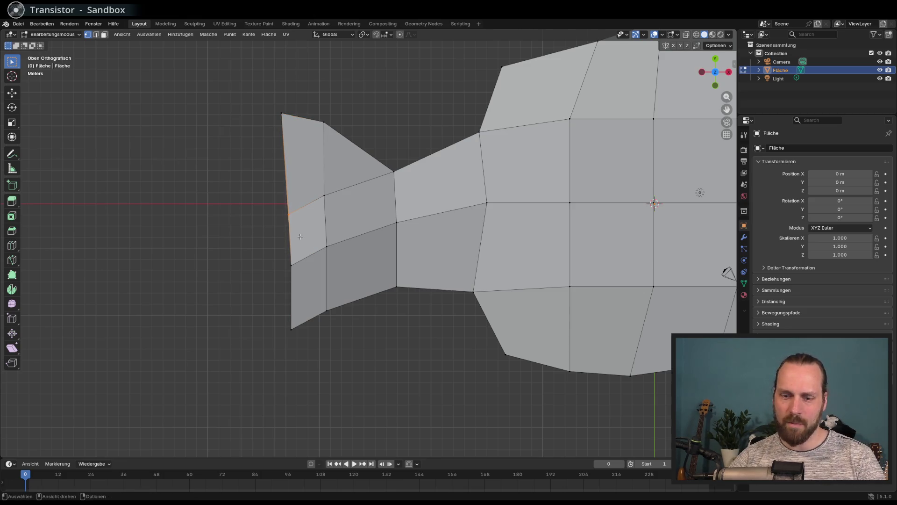
pyautogui.press('g')
pyautogui.click(349, 214)
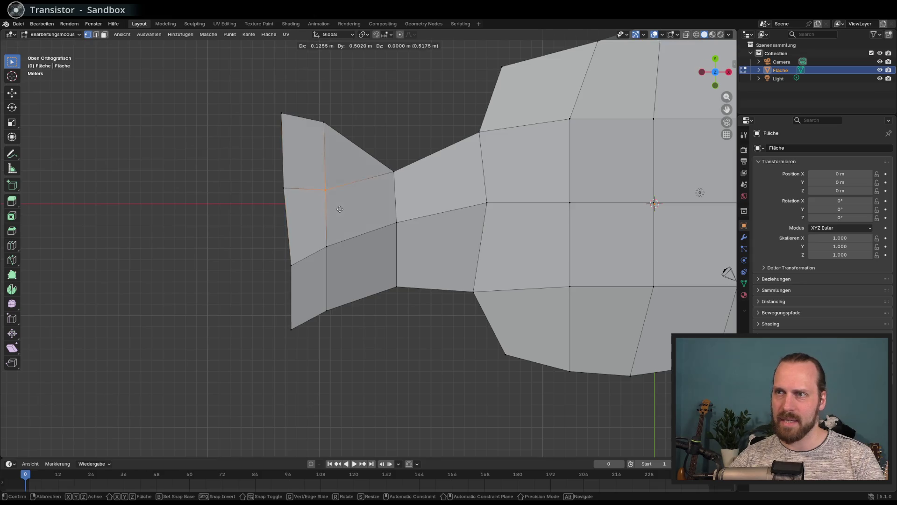
pyautogui.click(327, 246)
pyautogui.press('g')
pyautogui.click(334, 283)
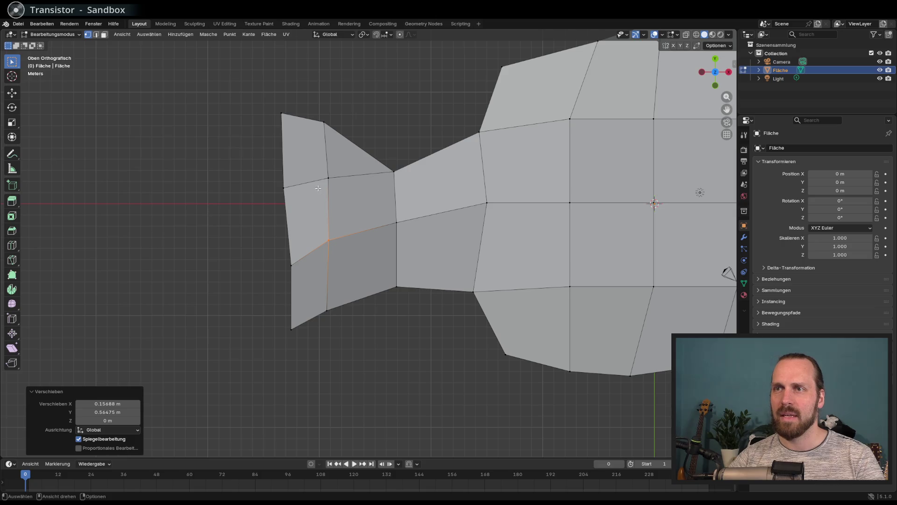
pyautogui.click(281, 214)
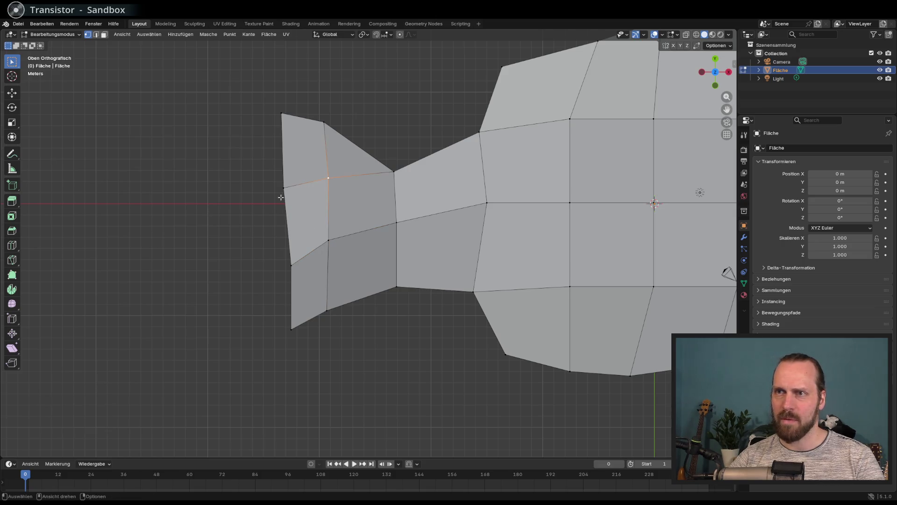
# Delete the tail's upper triangle and inner quad faces, keeping their vertices
pyautogui.press('3')
pyautogui.click(304, 221)
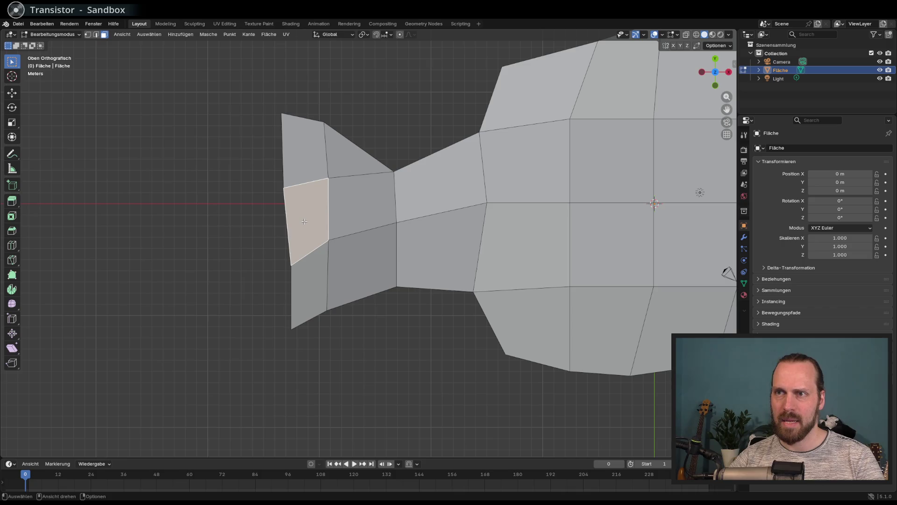
pyautogui.rightClick(302, 203)
pyautogui.click(303, 162)
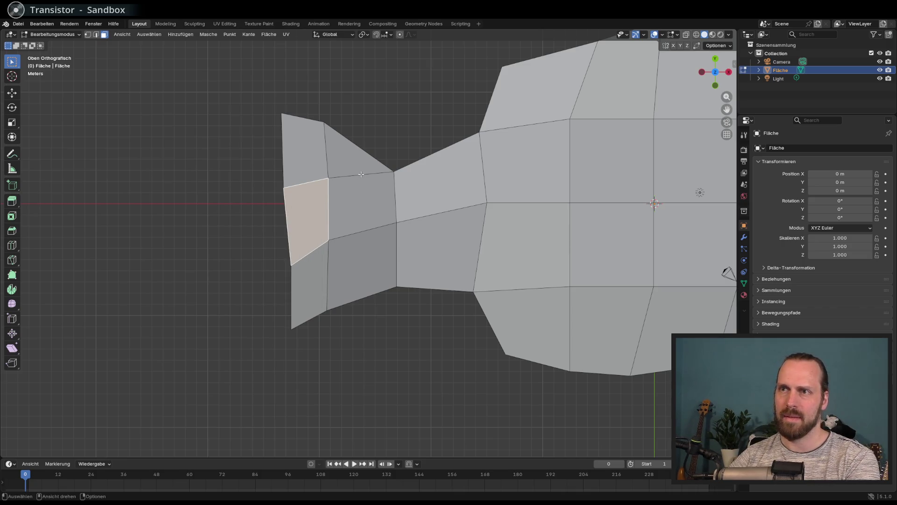
pyautogui.click(355, 161)
pyautogui.keyDown('shift'); pyautogui.click(359, 203); pyautogui.keyUp('shift')
pyautogui.press('x')
pyautogui.click(359, 203)
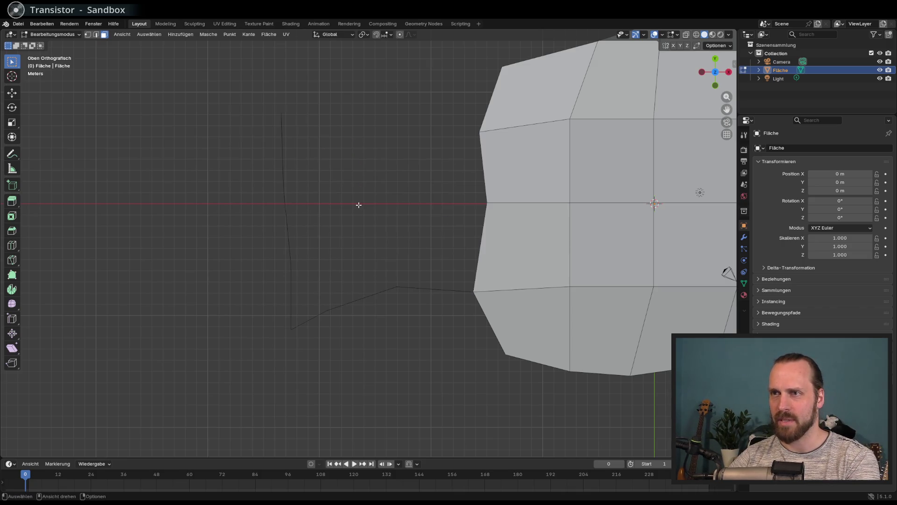
pyautogui.hotkey('ctrl', 'z')
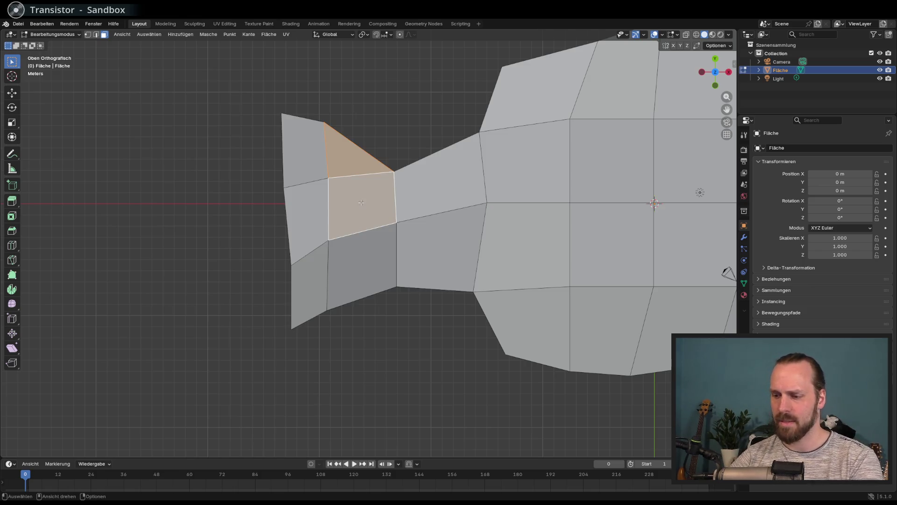
pyautogui.press('x')
pyautogui.click(355, 217)
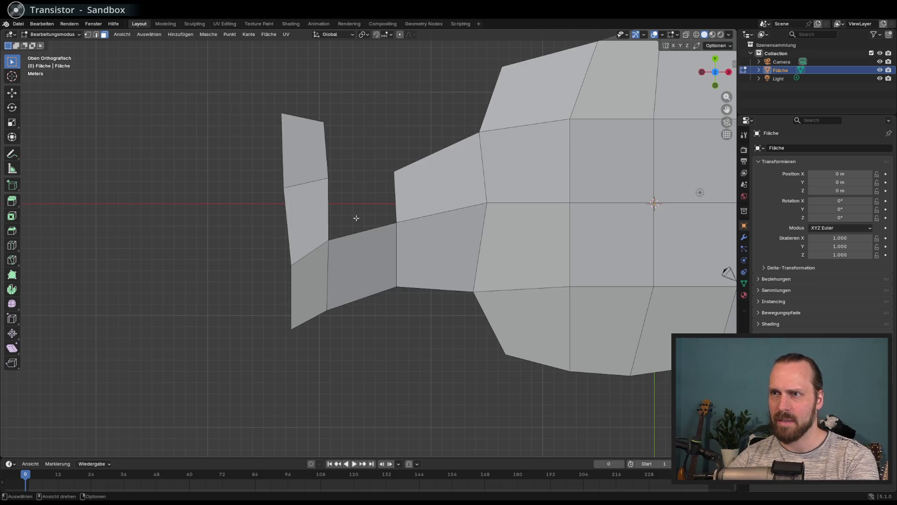
# Fill the gap between tail and body with new faces, including a triangular piece
pyautogui.moveTo(328, 175); pyautogui.dragTo(368, 237)
pyautogui.click(322, 176)
pyautogui.press('f')
pyautogui.keyDown('shift'); pyautogui.click(324, 123); pyautogui.keyUp('shift')
pyautogui.keyDown('shift'); pyautogui.click(328, 240); pyautogui.keyUp('shift')
pyautogui.keyDown('shift'); pyautogui.click(394, 172); pyautogui.keyUp('shift')
pyautogui.press('f')
pyautogui.click(378, 116)
pyautogui.moveTo(379, 115)
pyautogui.mouseDown(button='middle')
pyautogui.moveTo(402, 186)
pyautogui.moveTo(334, 148)
pyautogui.moveTo(402, 157)
pyautogui.moveTo(438, 191)
pyautogui.mouseUp(button='middle')
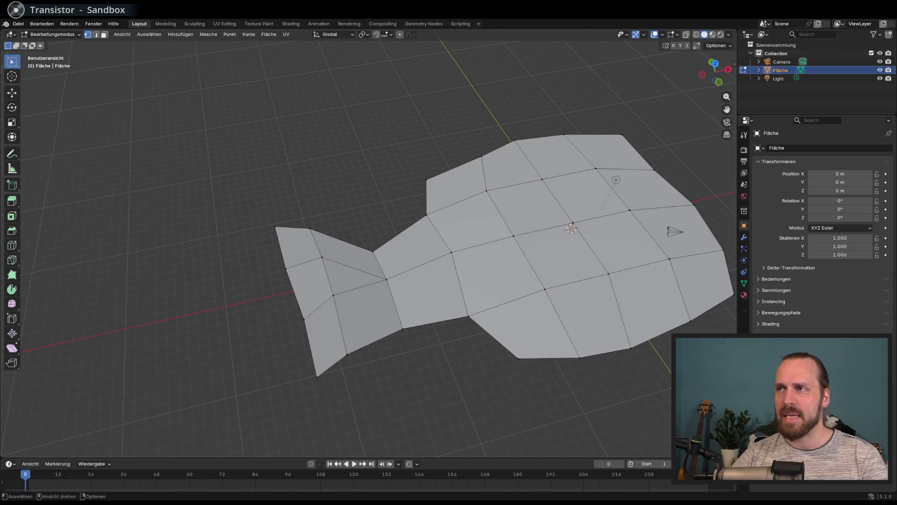
# Move the four vertices of the tail's left edge to a new position
pyautogui.moveTo(421, 222)
pyautogui.mouseDown(button='middle')
pyautogui.moveTo(507, 243)
pyautogui.moveTo(327, 265)
pyautogui.mouseUp(button='middle')
pyautogui.scroll(3, 311, 266)
pyautogui.moveTo(251, 81)
pyautogui.mouseDown()
pyautogui.moveTo(324, 343)
pyautogui.moveTo(318, 363)
pyautogui.mouseUp()
pyautogui.press('g')
pyautogui.click(293, 357)
pyautogui.moveTo(395, 369)
pyautogui.mouseDown(button='middle')
pyautogui.moveTo(406, 291)
pyautogui.moveTo(339, 293)
pyautogui.moveTo(283, 363)
pyautogui.moveTo(275, 324)
pyautogui.moveTo(307, 310)
pyautogui.mouseUp(button='middle')
pyautogui.click(282, 364)
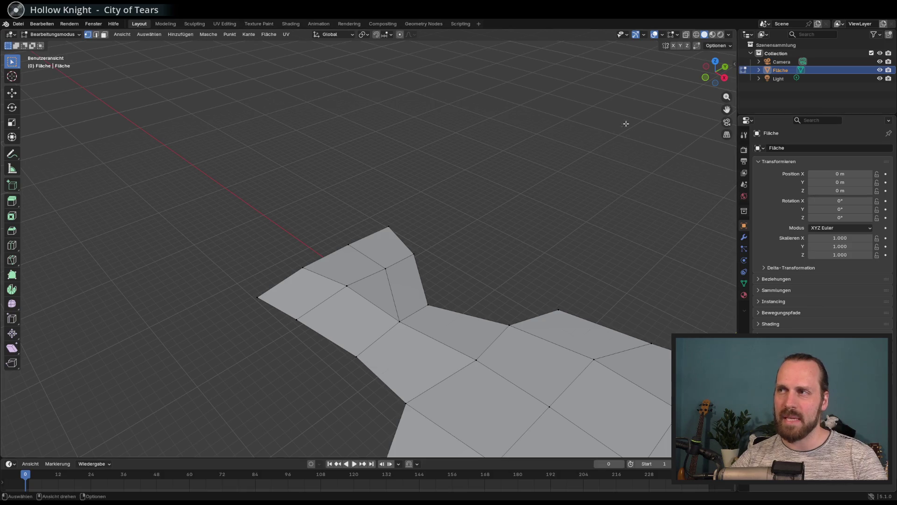
# Move a tail-tip vertex vertically, first up 0.938 m, then down to -1.2769 m
pyautogui.moveTo(464, 218)
pyautogui.mouseDown(button='middle')
pyautogui.moveTo(419, 210)
pyautogui.moveTo(421, 271)
pyautogui.moveTo(523, 266)
pyautogui.moveTo(435, 278)
pyautogui.moveTo(351, 329)
pyautogui.moveTo(430, 342)
pyautogui.moveTo(417, 286)
pyautogui.moveTo(350, 289)
pyautogui.moveTo(329, 278)
pyautogui.moveTo(327, 294)
pyautogui.mouseUp(button='middle')
pyautogui.click(422, 272)
pyautogui.press('g')
pyautogui.press('z')
pyautogui.click(420, 255)
pyautogui.press('g')
pyautogui.press('z')
pyautogui.click(516, 280)
# Shift the selected tail edge to even out the faces where tail meets body
pyautogui.scroll(4, 348, 288)
pyautogui.press('g')
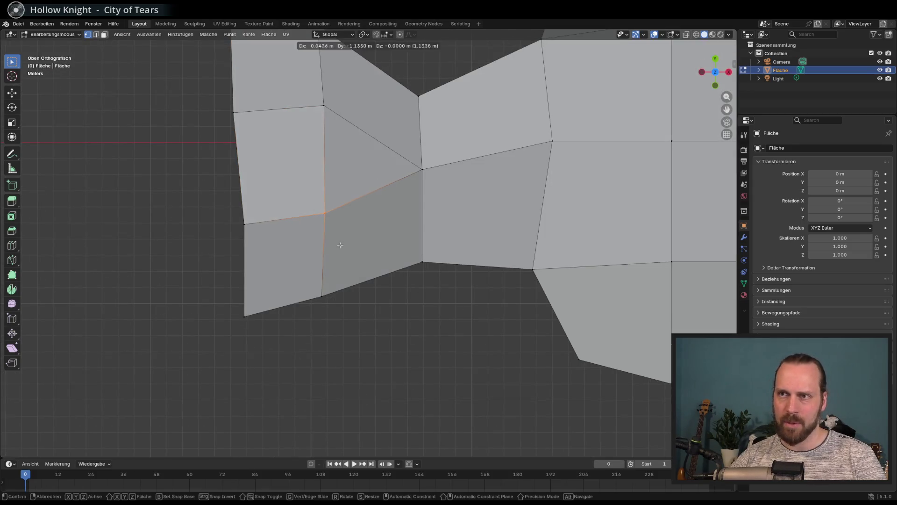
pyautogui.click(340, 226)
pyautogui.scroll(-4, 340, 225)
pyautogui.moveTo(340, 226)
pyautogui.mouseDown(button='middle')
pyautogui.moveTo(323, 232)
pyautogui.moveTo(365, 236)
pyautogui.mouseUp(button='middle')
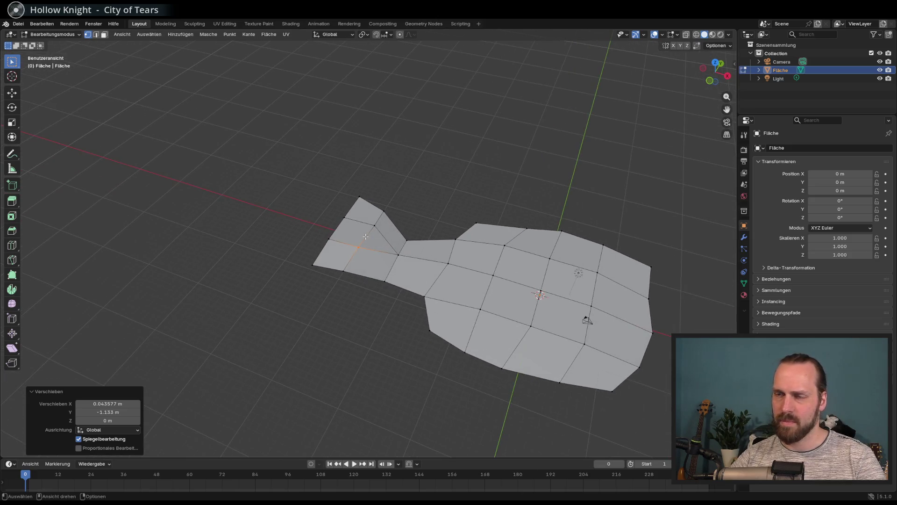
pyautogui.moveTo(369, 239); pyautogui.dragTo(350, 271, button='middle')
# In top orthographic view, select both outer left boundary edges in edge mode
pyautogui.scroll(3, 347, 283)
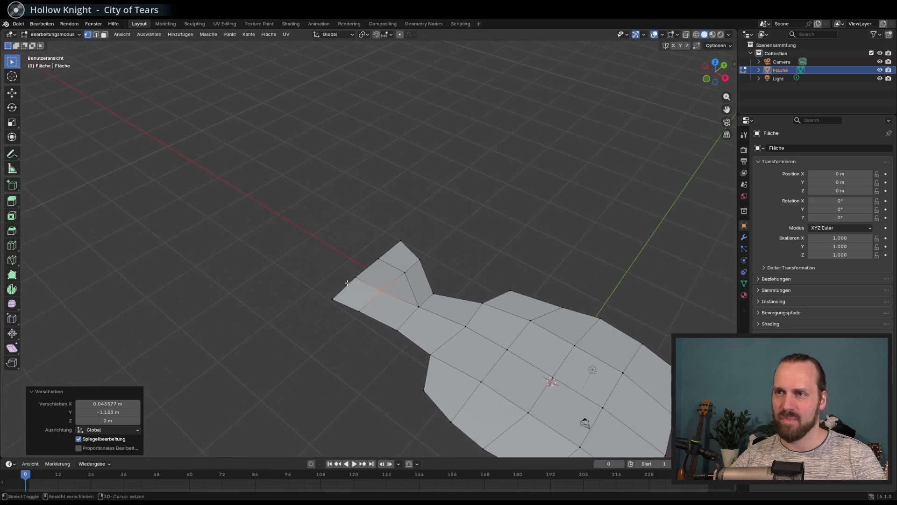
pyautogui.scroll(3, 348, 283)
pyautogui.scroll(2, 343, 304)
pyautogui.press('KP_7')
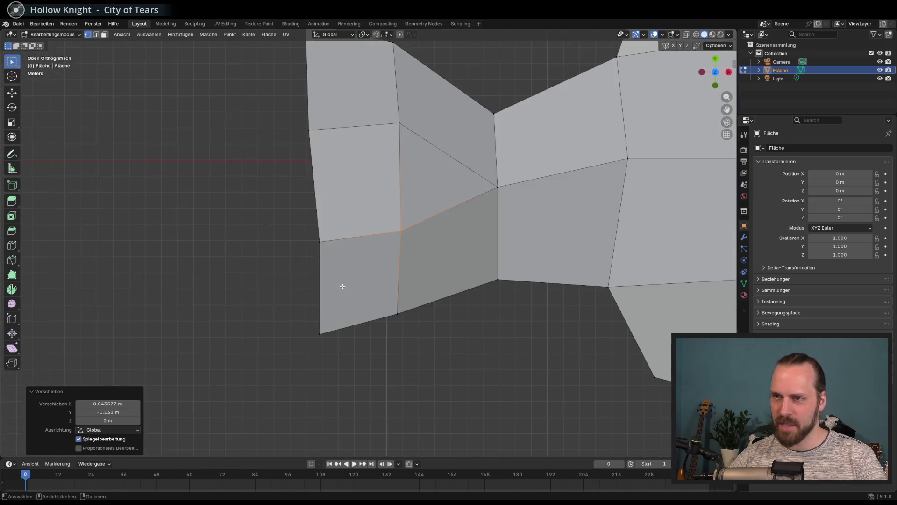
pyautogui.scroll(-2, 359, 284)
pyautogui.press('2')
pyautogui.hotkey('alt', 'a')
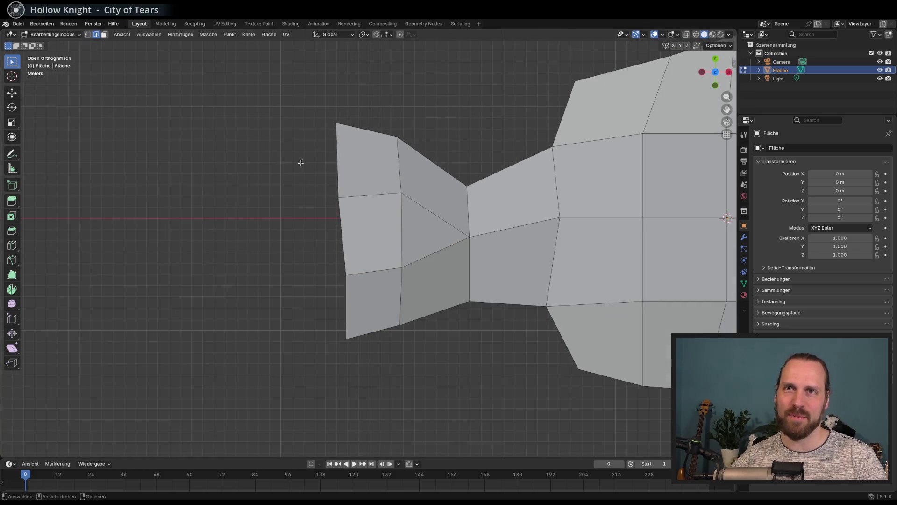
pyautogui.keyDown('shift'); pyautogui.click(354, 323); pyautogui.keyUp('shift')
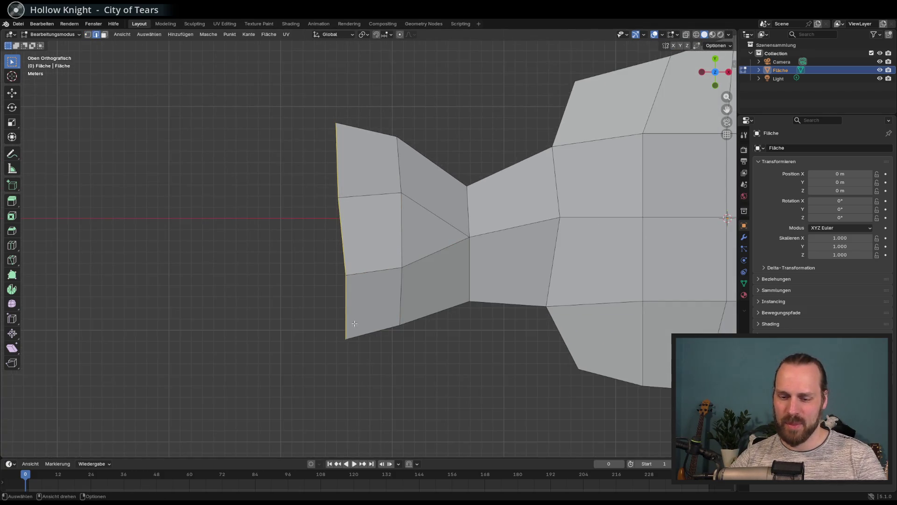
# Extrude the left edges leftward and scale the new end edges to 0.394
pyautogui.press('e')
pyautogui.click(294, 321)
pyautogui.press('s')
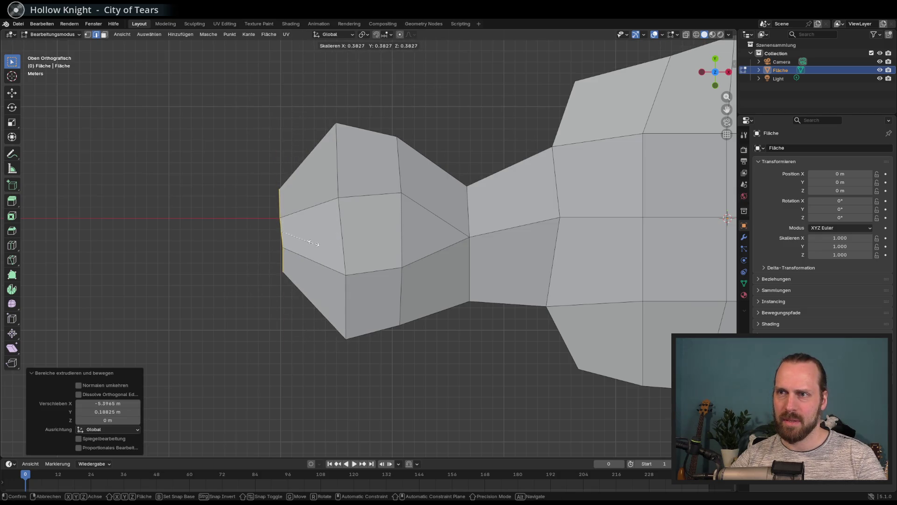
pyautogui.click(317, 235)
pyautogui.moveTo(316, 235)
pyautogui.mouseDown(button='middle')
pyautogui.moveTo(337, 216)
pyautogui.moveTo(327, 176)
pyautogui.moveTo(370, 194)
pyautogui.moveTo(327, 202)
pyautogui.moveTo(328, 215)
pyautogui.moveTo(342, 214)
pyautogui.moveTo(333, 232)
pyautogui.mouseUp(button='middle')
# Extrude a further strip to the left and lower it by 0.6326 m on Z
pyautogui.press('e')
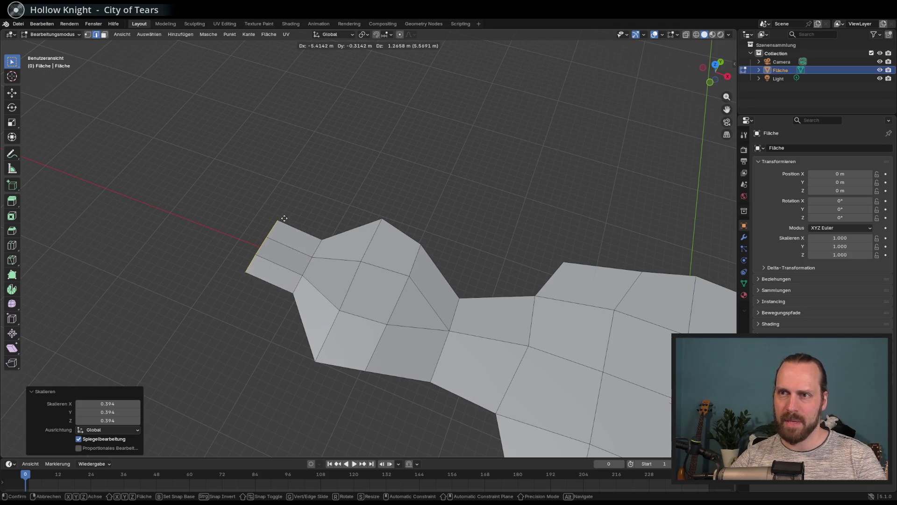
pyautogui.click(281, 215)
pyautogui.moveTo(280, 215)
pyautogui.mouseDown(button='middle')
pyautogui.moveTo(285, 198)
pyautogui.moveTo(354, 248)
pyautogui.moveTo(336, 263)
pyautogui.moveTo(502, 268)
pyautogui.moveTo(426, 285)
pyautogui.mouseUp(button='middle')
pyautogui.press('g')
pyautogui.press('z')
pyautogui.click(334, 264)
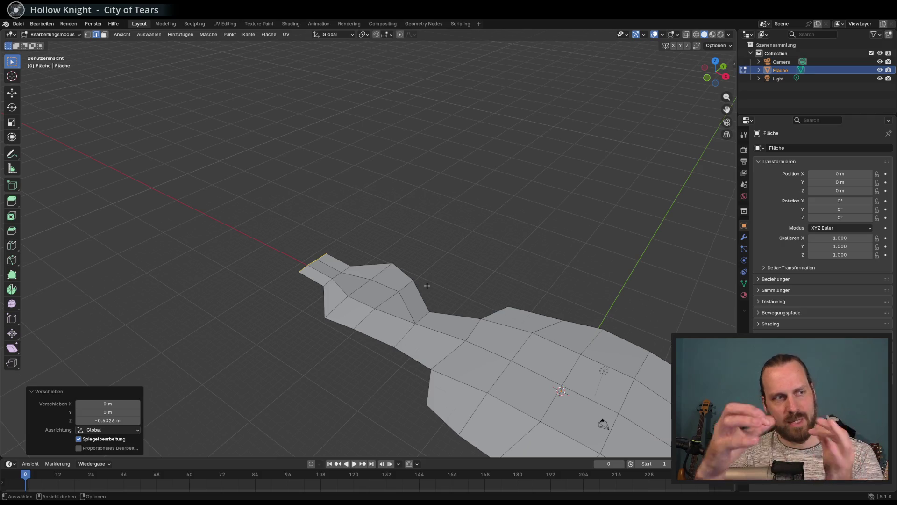
pyautogui.moveTo(423, 282); pyautogui.dragTo(452, 288, button='middle')
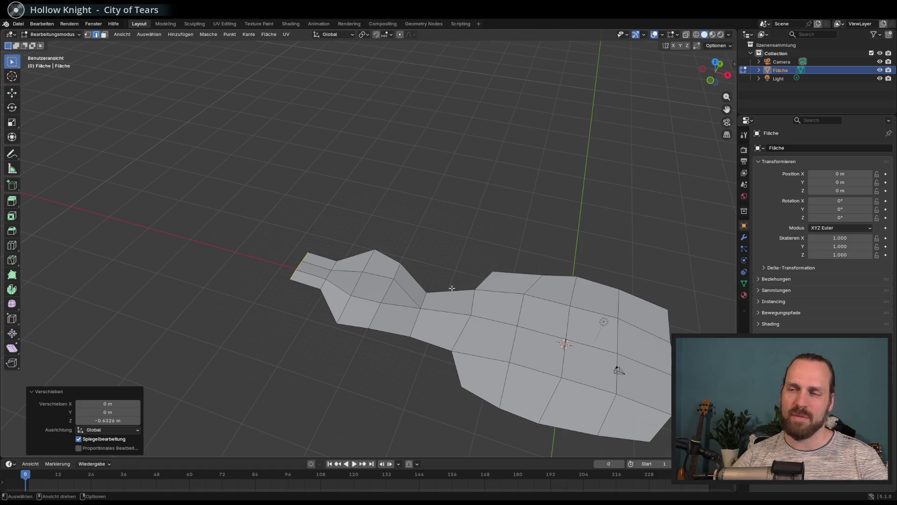
pyautogui.moveTo(454, 286)
pyautogui.mouseDown(button='middle')
pyautogui.moveTo(398, 271)
pyautogui.moveTo(445, 227)
pyautogui.mouseUp(button='middle')
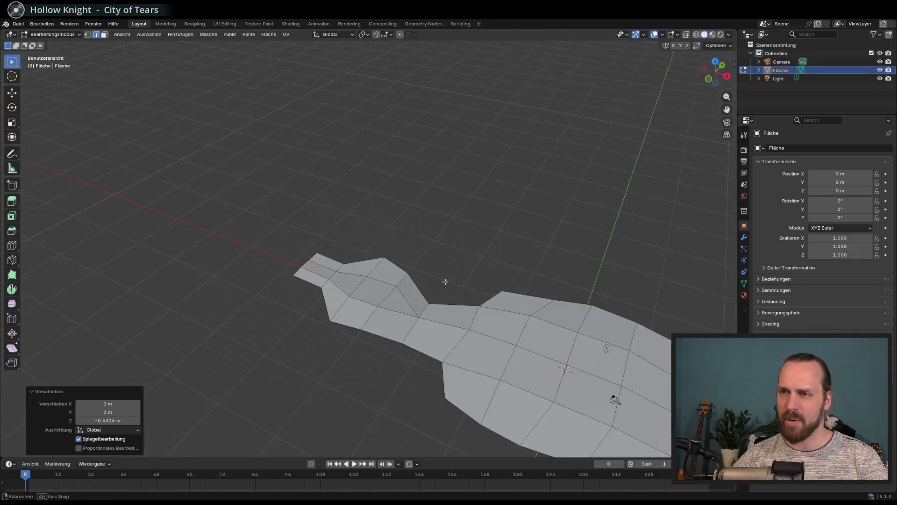
pyautogui.scroll(3, 313, 286)
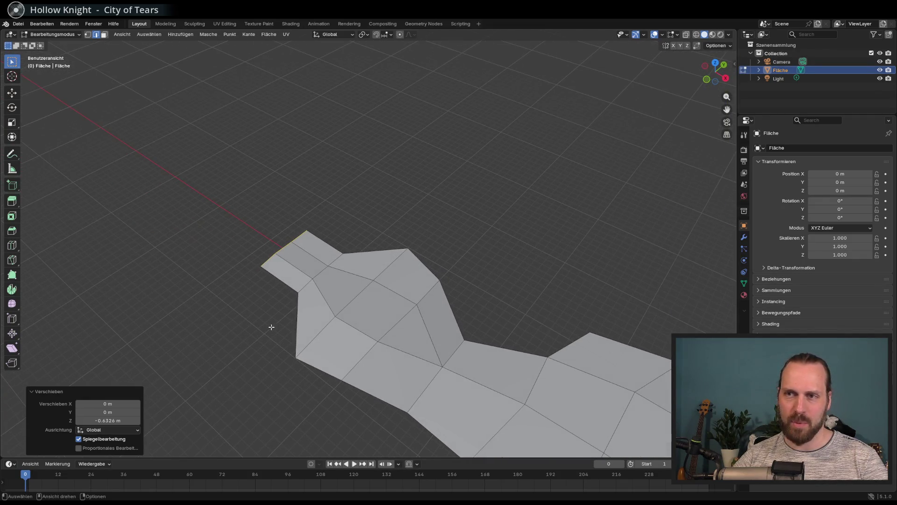
pyautogui.keyDown('alt'); pyautogui.click(324, 297); pyautogui.keyUp('alt')
pyautogui.moveTo(244, 293)
pyautogui.mouseDown(button='middle')
pyautogui.moveTo(261, 292)
pyautogui.moveTo(273, 306)
pyautogui.mouseUp(button='middle')
pyautogui.press('KP_7')
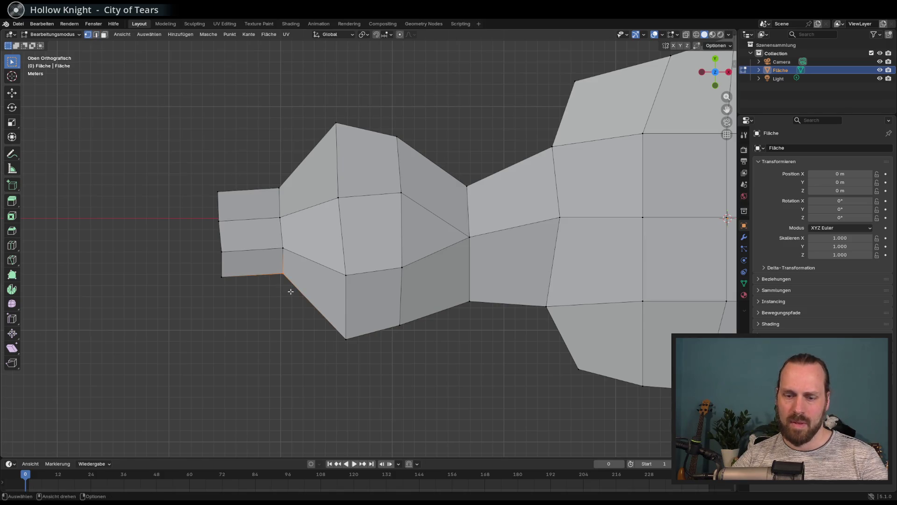
# Move the strip's joint vertices and upper edge so it tapers into the platform
pyautogui.press('g')
pyautogui.click(288, 310)
pyautogui.keyDown('alt'); pyautogui.click(261, 190); pyautogui.keyUp('alt')
pyautogui.press('g')
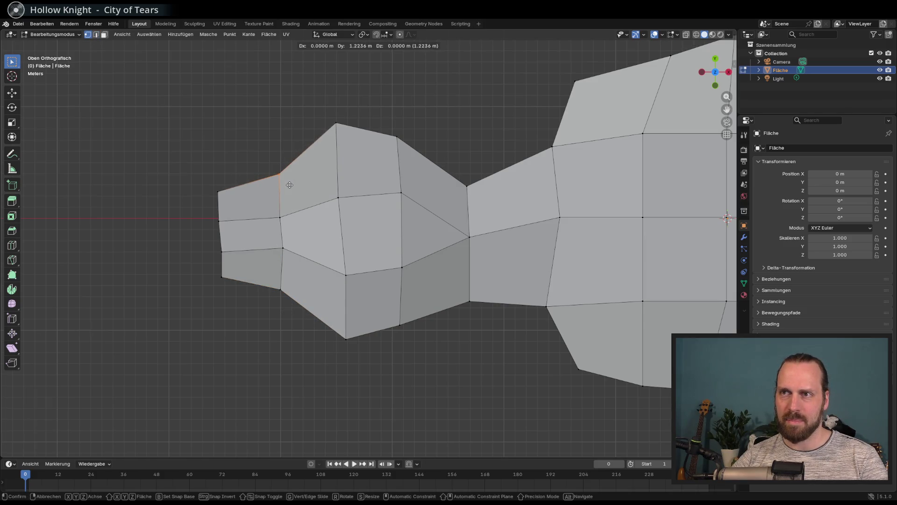
pyautogui.click(290, 185)
pyautogui.click(280, 217)
pyautogui.press('g')
pyautogui.click(305, 226)
pyautogui.click(279, 174)
pyautogui.press('g')
pyautogui.click(303, 228)
# Orbit and pan around the mesh to review the tapered strip in edge mode
pyautogui.moveTo(304, 228)
pyautogui.mouseDown(button='middle')
pyautogui.moveTo(293, 221)
pyautogui.moveTo(310, 242)
pyautogui.moveTo(348, 240)
pyautogui.moveTo(354, 252)
pyautogui.moveTo(395, 246)
pyautogui.moveTo(366, 279)
pyautogui.mouseUp(button='middle')
pyautogui.keyDown('shift'); pyautogui.moveTo(442, 307); pyautogui.dragTo(395, 307, button='middle'); pyautogui.keyUp('shift')
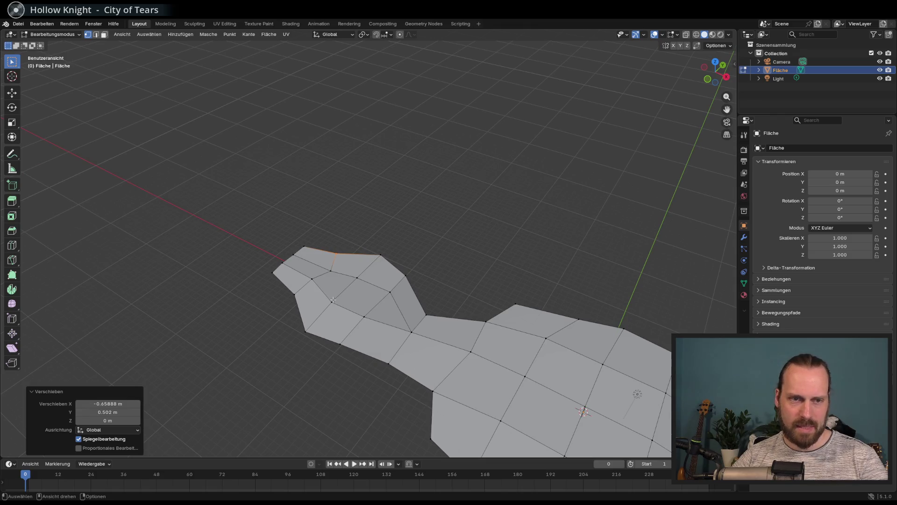
pyautogui.moveTo(333, 299); pyautogui.dragTo(285, 304, button='middle')
pyautogui.press('2')
pyautogui.moveTo(259, 257)
pyautogui.mouseDown(button='middle')
pyautogui.moveTo(358, 273)
pyautogui.moveTo(342, 262)
pyautogui.mouseUp(button='middle')
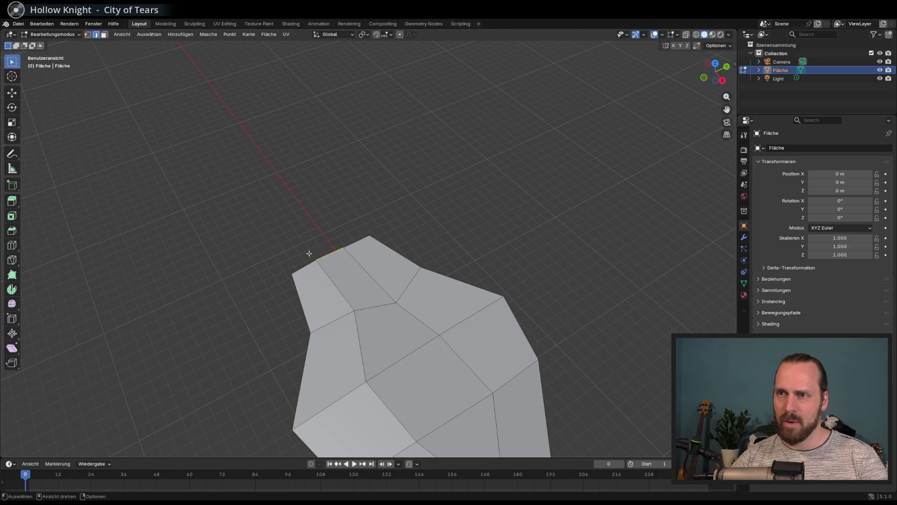
# Try extruding the left piece's top edge, then undo that extrusion
pyautogui.keyDown('alt'); pyautogui.click(343, 246); pyautogui.keyUp('alt')
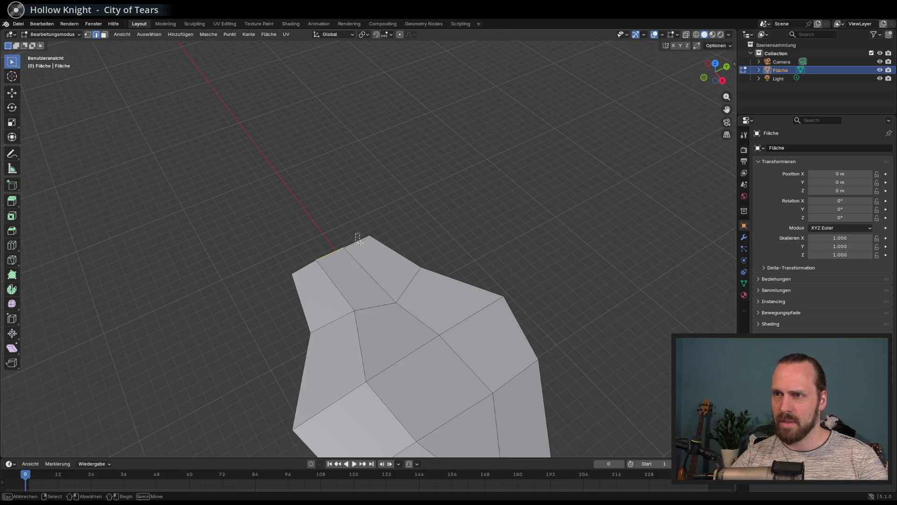
pyautogui.moveTo(312, 280); pyautogui.dragTo(341, 271, button='middle')
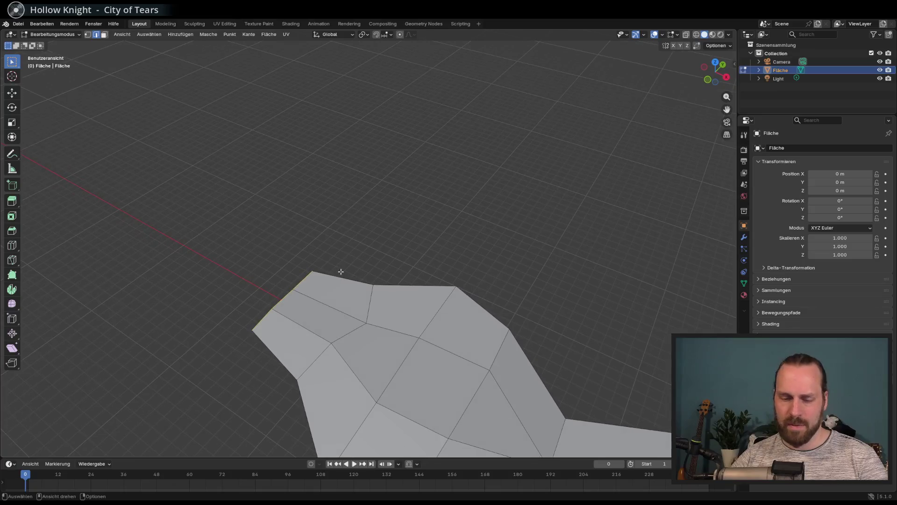
pyautogui.press('e')
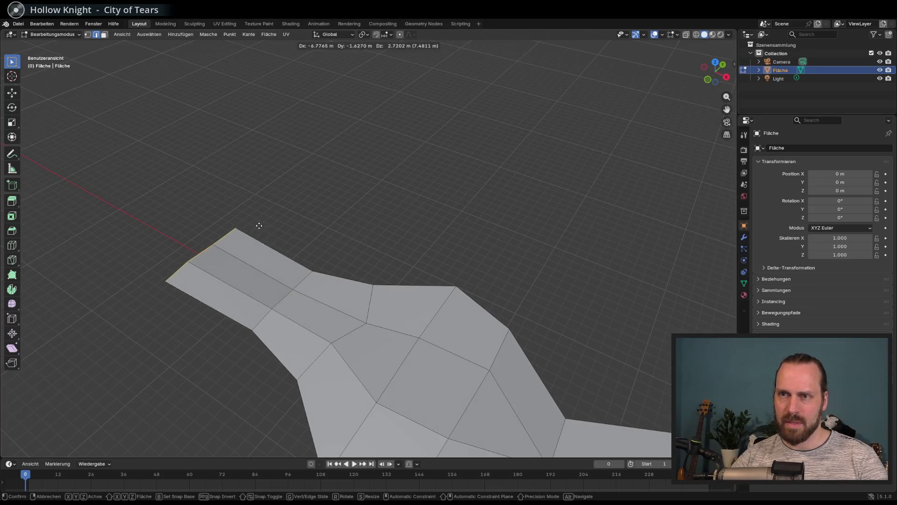
pyautogui.click(291, 233)
pyautogui.moveTo(291, 233)
pyautogui.mouseDown(button='middle')
pyautogui.moveTo(231, 216)
pyautogui.moveTo(329, 216)
pyautogui.moveTo(312, 290)
pyautogui.mouseUp(button='middle')
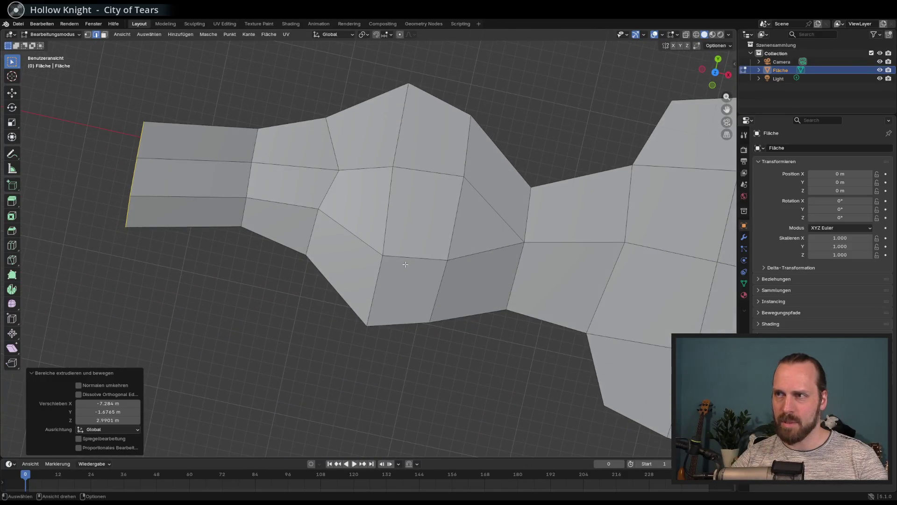
pyautogui.hotkey('ctrl', 'z')
pyautogui.hotkey('ctrl', 'z')
pyautogui.moveTo(393, 260); pyautogui.dragTo(345, 253, button='middle')
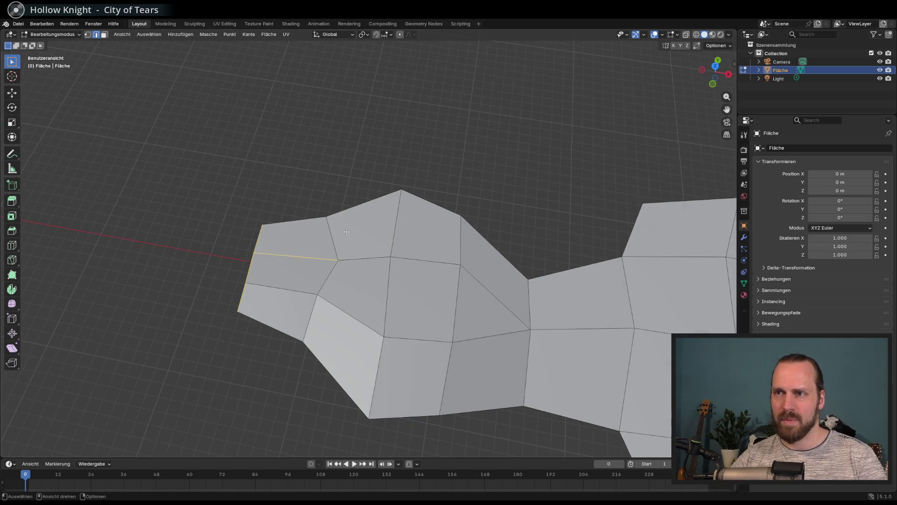
pyautogui.moveTo(419, 260); pyautogui.dragTo(221, 257, button='middle')
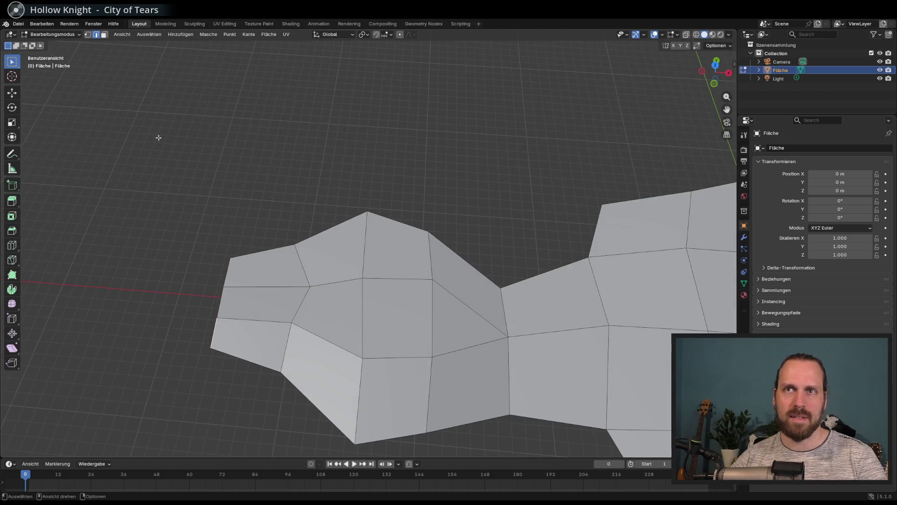
# In top view, move the lower-left border vertices outward
pyautogui.press('KP_7')
pyautogui.scroll(2, 182, 172)
pyautogui.click(88, 36)
pyautogui.moveTo(112, 270); pyautogui.dragTo(146, 302)
pyautogui.press('g')
pyautogui.click(197, 316)
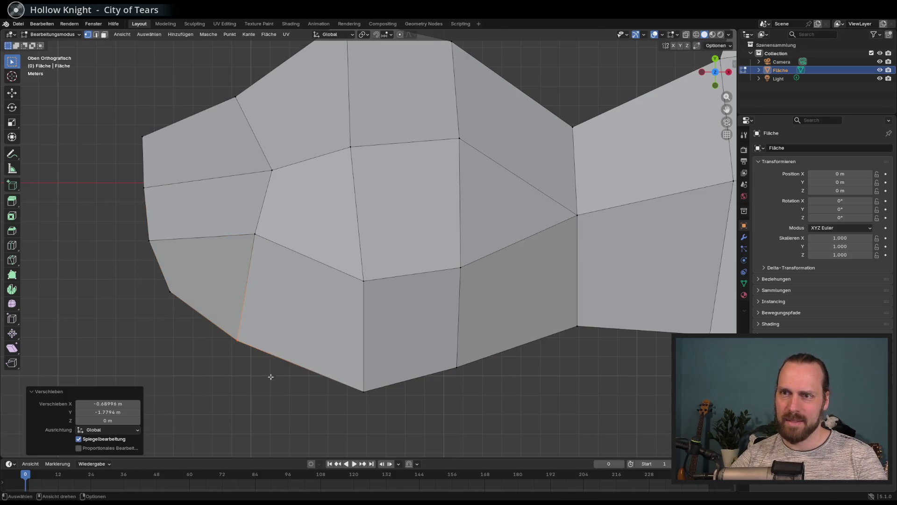
pyautogui.press('g')
pyautogui.moveTo(180, 124)
pyautogui.mouseDown(button='middle')
pyautogui.moveTo(268, 136)
pyautogui.moveTo(348, 242)
pyautogui.moveTo(360, 233)
pyautogui.moveTo(387, 250)
pyautogui.moveTo(281, 282)
pyautogui.moveTo(355, 355)
pyautogui.moveTo(431, 403)
pyautogui.moveTo(394, 353)
pyautogui.mouseUp(button='middle')
pyautogui.click(258, 125)
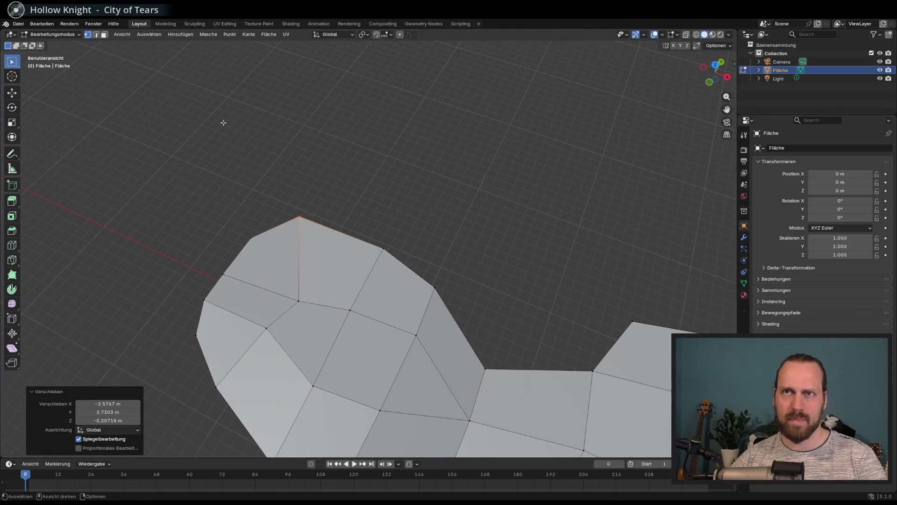
# Extrude the top edges into new faces and lower them to ground level
pyautogui.click(95, 36)
pyautogui.keyDown('shift'); pyautogui.click(404, 278); pyautogui.keyUp('shift')
pyautogui.moveTo(296, 247)
pyautogui.mouseDown(button='middle')
pyautogui.moveTo(316, 234)
pyautogui.moveTo(331, 252)
pyautogui.mouseUp(button='middle')
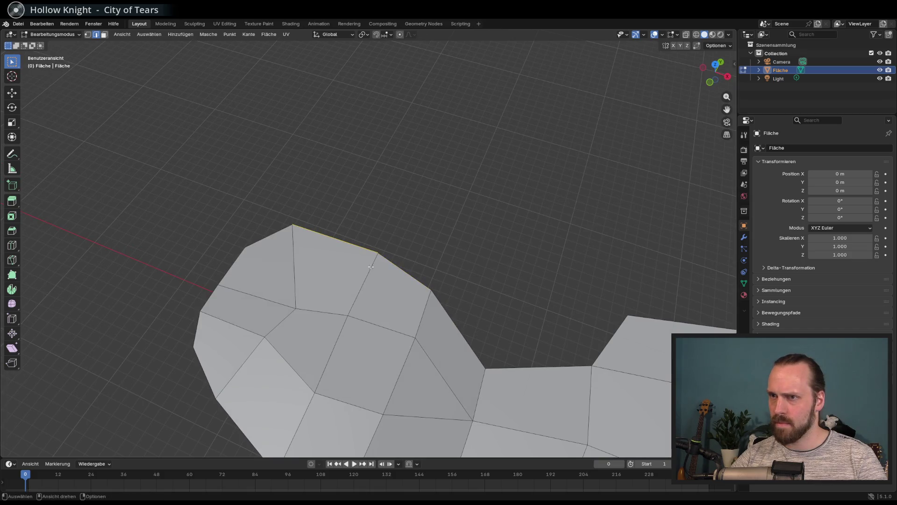
pyautogui.press('e')
pyautogui.click(378, 220)
pyautogui.moveTo(378, 220); pyautogui.dragTo(411, 248, button='middle')
pyautogui.press('g')
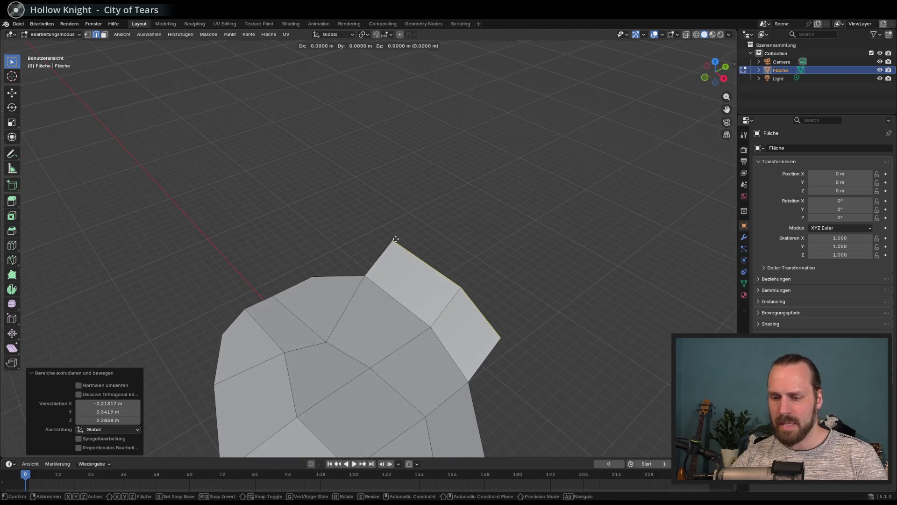
pyautogui.press('z')
pyautogui.click(418, 260)
# Push the new top edges further up and narrow them to about 0.78
pyautogui.press('KP_7')
pyautogui.scroll(3, 449, 297)
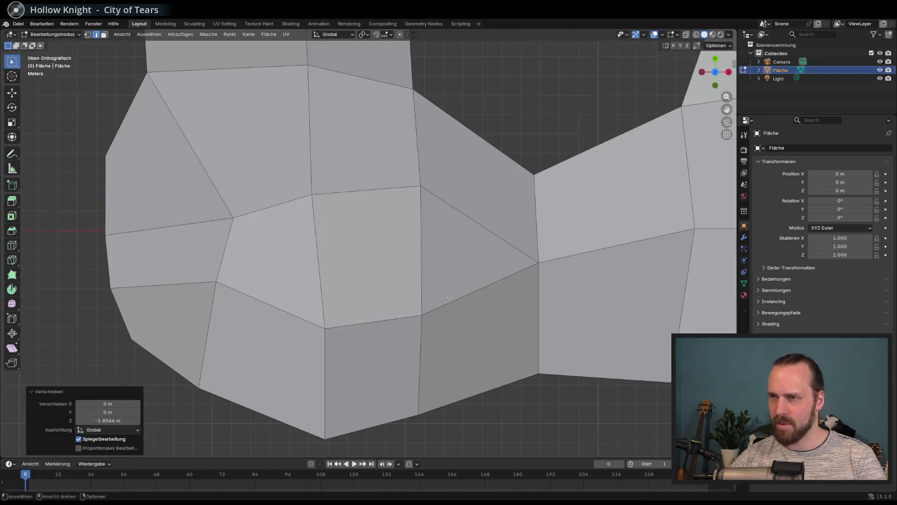
pyautogui.scroll(-4, 448, 296)
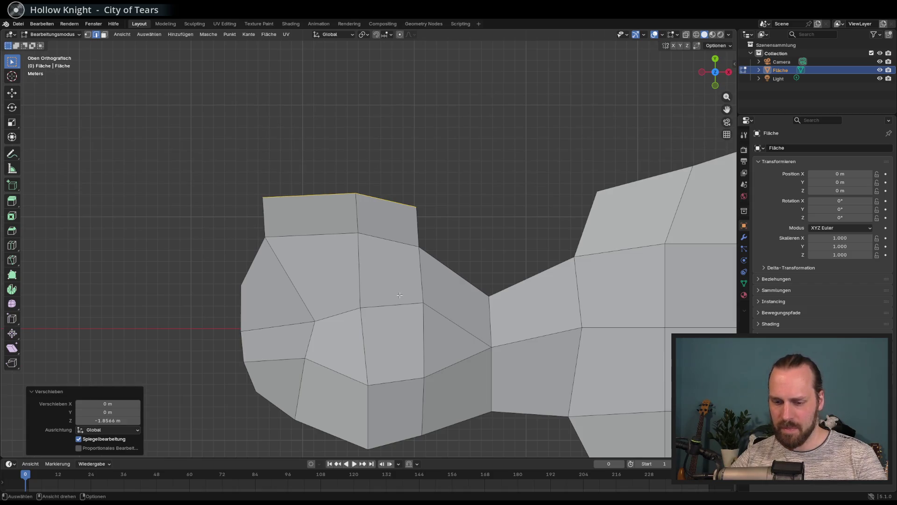
pyautogui.press('g')
pyautogui.click(402, 260)
pyautogui.press('s')
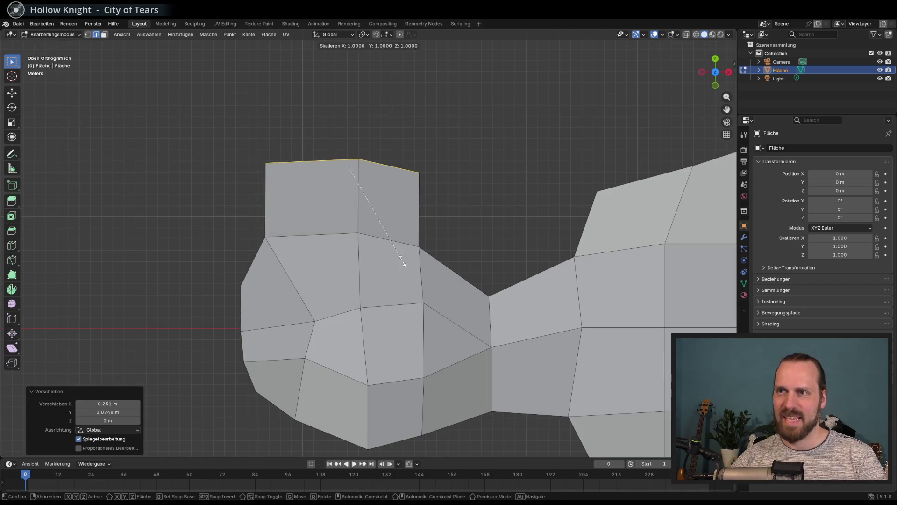
pyautogui.click(384, 187)
# Move a vertex of the new faces to tidy the arm's outline
pyautogui.press('1')
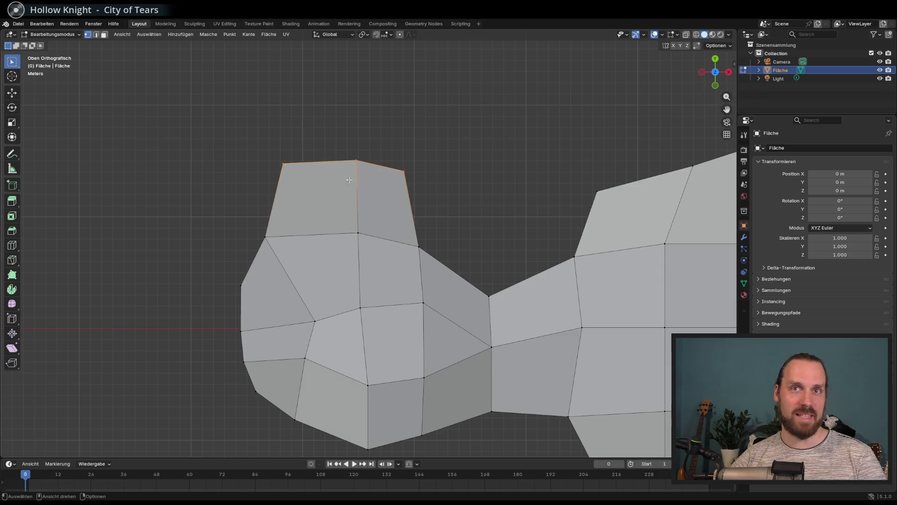
pyautogui.press('g')
pyautogui.click(360, 182)
pyautogui.moveTo(360, 183)
pyautogui.mouseDown(button='middle')
pyautogui.moveTo(384, 172)
pyautogui.moveTo(413, 231)
pyautogui.moveTo(443, 236)
pyautogui.moveTo(421, 254)
pyautogui.moveTo(338, 255)
pyautogui.mouseUp(button='middle')
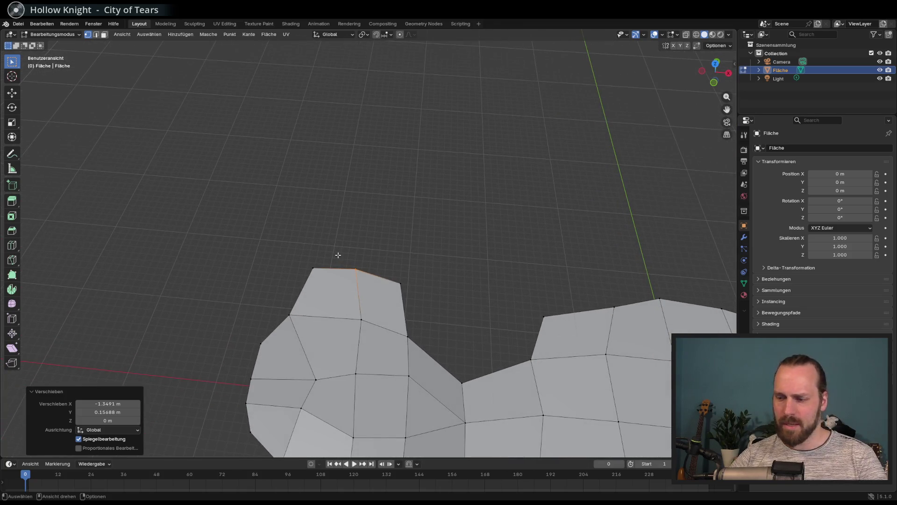
# Extrude the top edges upward into another row of quad faces
pyautogui.press('KP_7')
pyautogui.press('2')
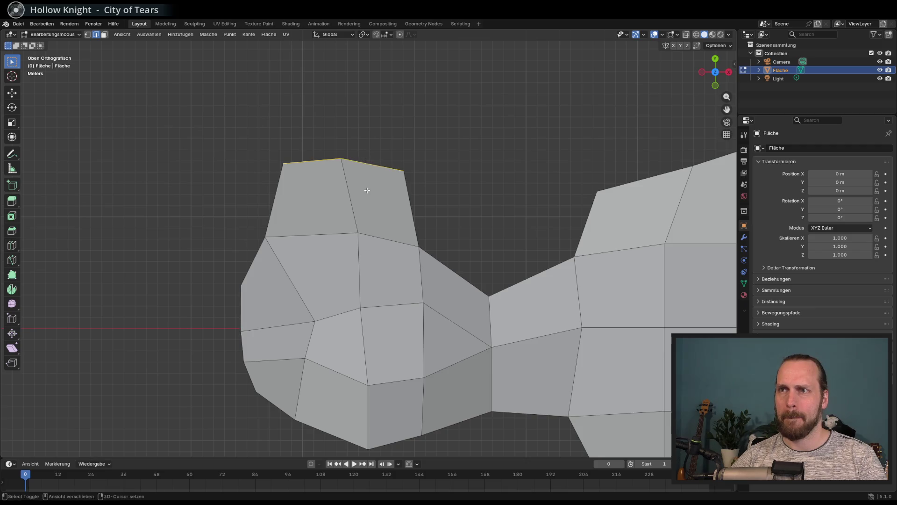
pyautogui.press('e')
pyautogui.click(362, 125)
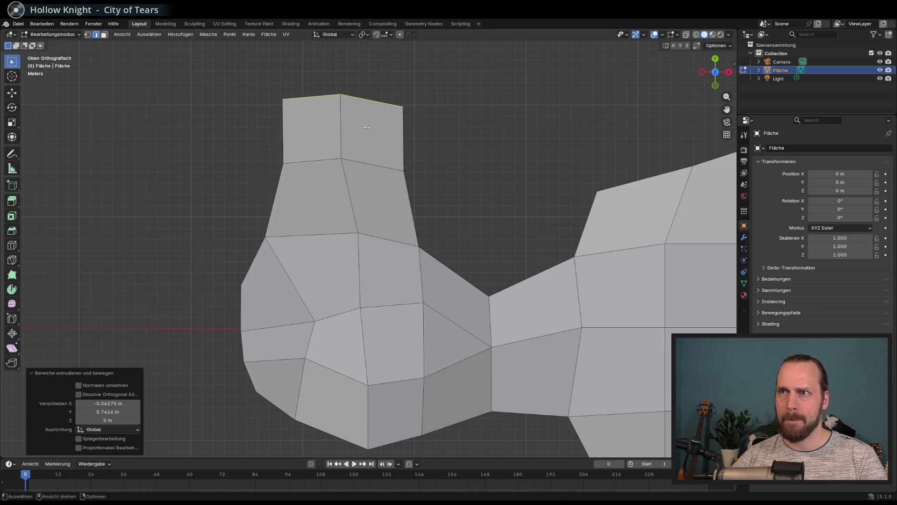
pyautogui.keyDown('shift'); pyautogui.moveTo(384, 176); pyautogui.dragTo(343, 273, button='middle'); pyautogui.keyUp('shift')
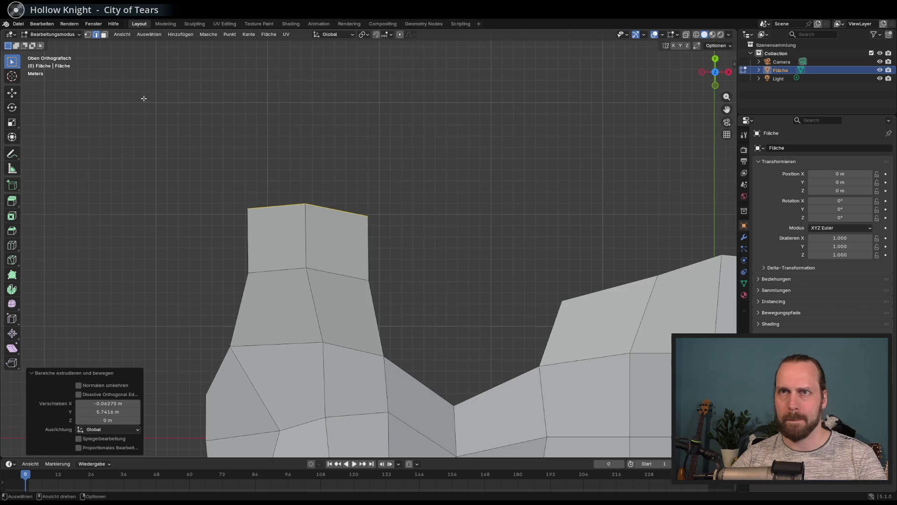
# Shift the arm's middle vertex down-right and flatten its top peak vertex
pyautogui.press('1')
pyautogui.click(329, 297)
pyautogui.press('g')
pyautogui.click(327, 280)
pyautogui.click(306, 206)
pyautogui.press('g')
pyautogui.click(321, 247)
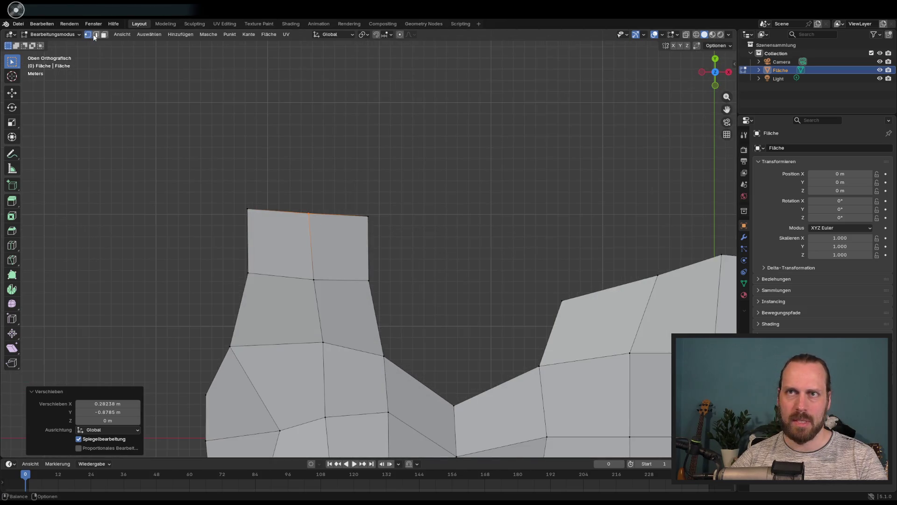
# Select the arm's left and right top edges together
pyautogui.press('2')
pyautogui.click(281, 211)
pyautogui.keyDown('shift'); pyautogui.click(341, 214); pyautogui.keyUp('shift')
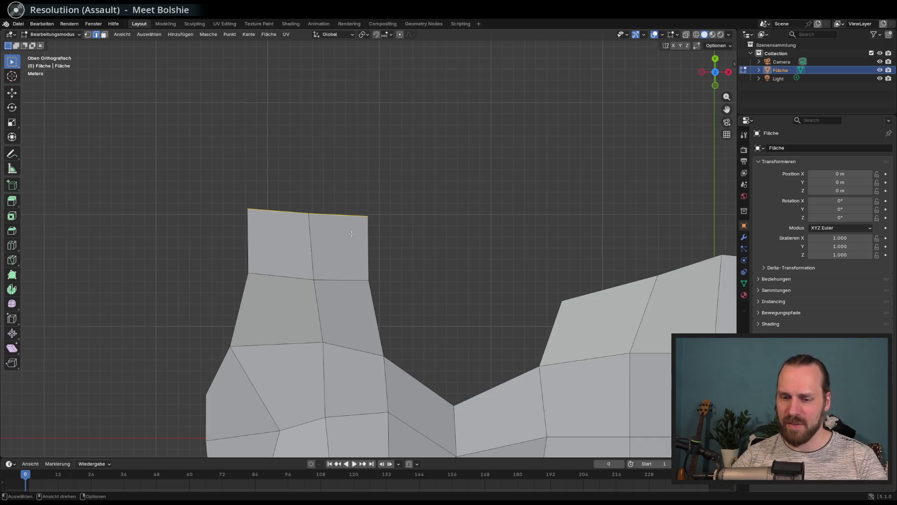
pyautogui.moveTo(360, 236)
pyautogui.mouseDown(button='middle')
pyautogui.moveTo(419, 210)
pyautogui.moveTo(451, 257)
pyautogui.moveTo(420, 184)
pyautogui.moveTo(433, 202)
pyautogui.mouseUp(button='middle')
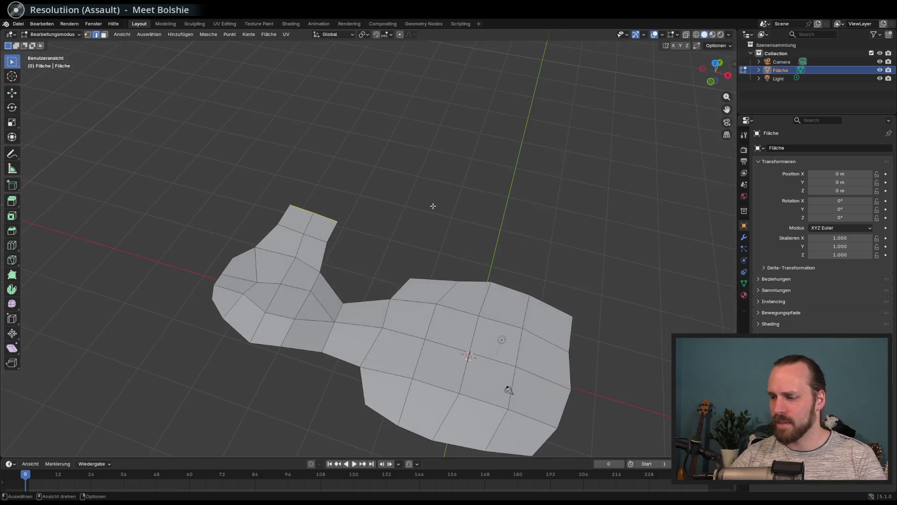
# Lengthen the narrow arm with a new row of faces and widen its top edge by 1.536
pyautogui.press('KP_7')
pyautogui.scroll(4, 370, 200)
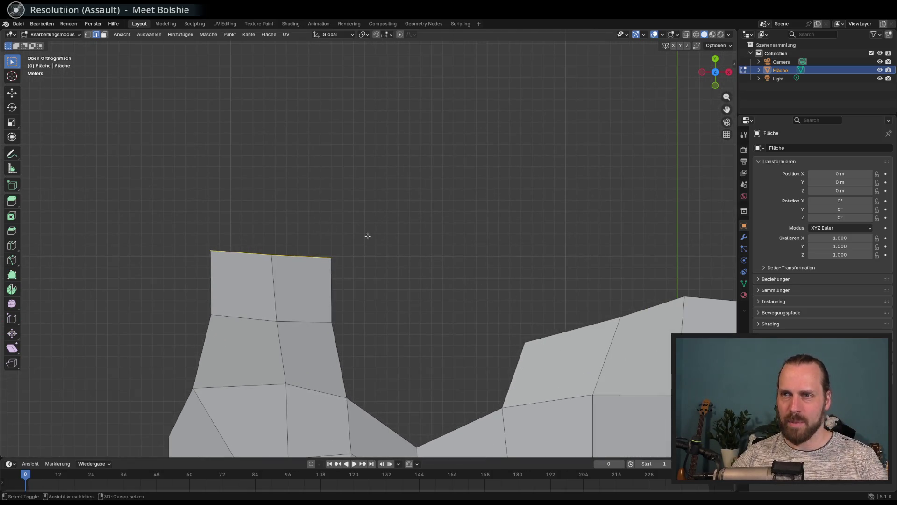
pyautogui.keyDown('shift'); pyautogui.moveTo(357, 235); pyautogui.dragTo(371, 262, button='middle'); pyautogui.keyUp('shift')
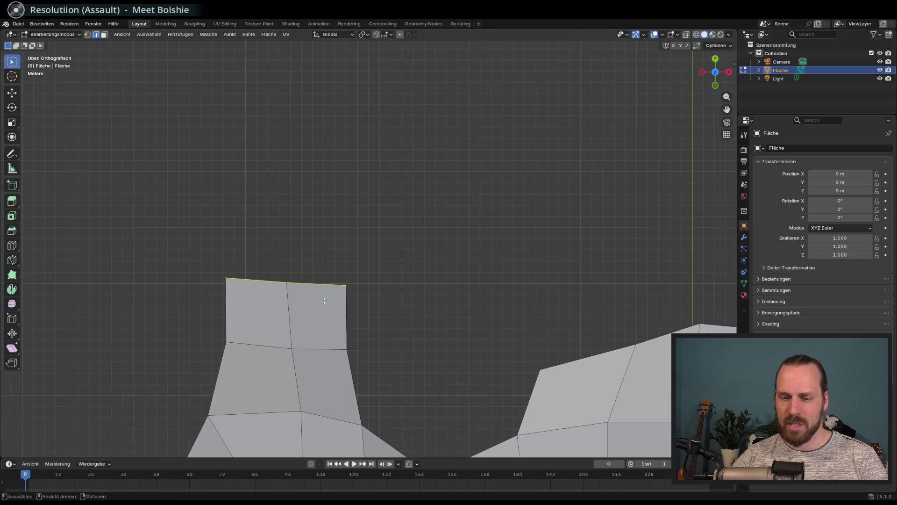
pyautogui.press('g')
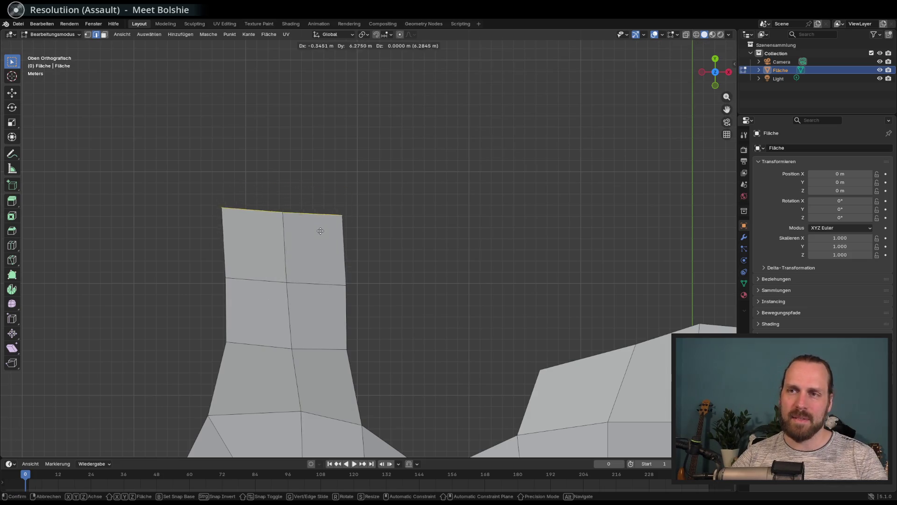
pyautogui.click(322, 224)
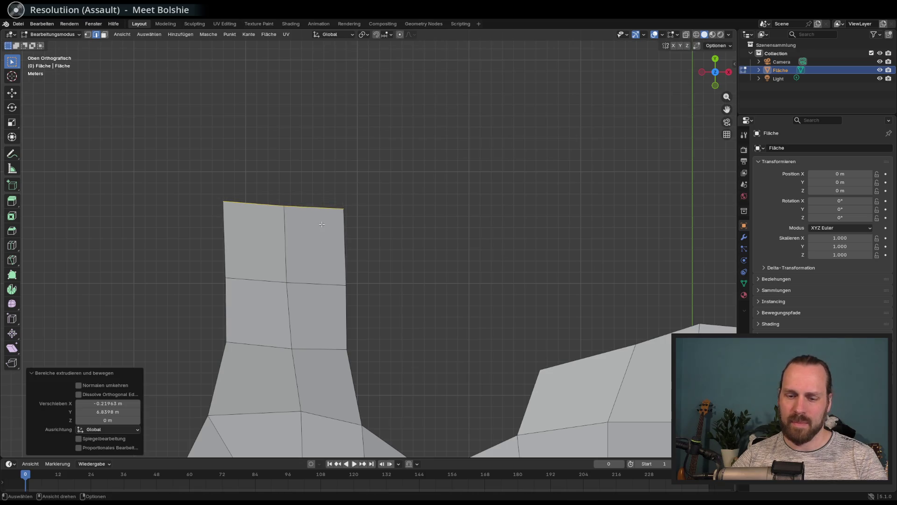
pyautogui.press('s')
pyautogui.click(369, 236)
pyautogui.moveTo(370, 236)
pyautogui.mouseDown(button='middle')
pyautogui.moveTo(393, 245)
pyautogui.moveTo(370, 182)
pyautogui.moveTo(394, 229)
pyautogui.moveTo(353, 248)
pyautogui.moveTo(352, 278)
pyautogui.moveTo(307, 277)
pyautogui.mouseUp(button='middle')
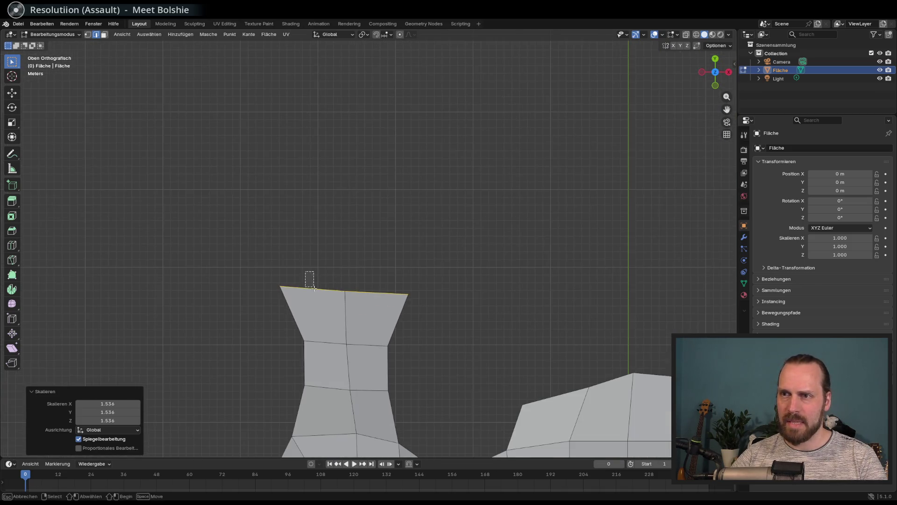
# Extrude the left and right halves of the top edge into two outward-angled faces
pyautogui.click(307, 278)
pyautogui.keyDown('shift'); pyautogui.click(374, 291); pyautogui.keyUp('shift')
pyautogui.press('e')
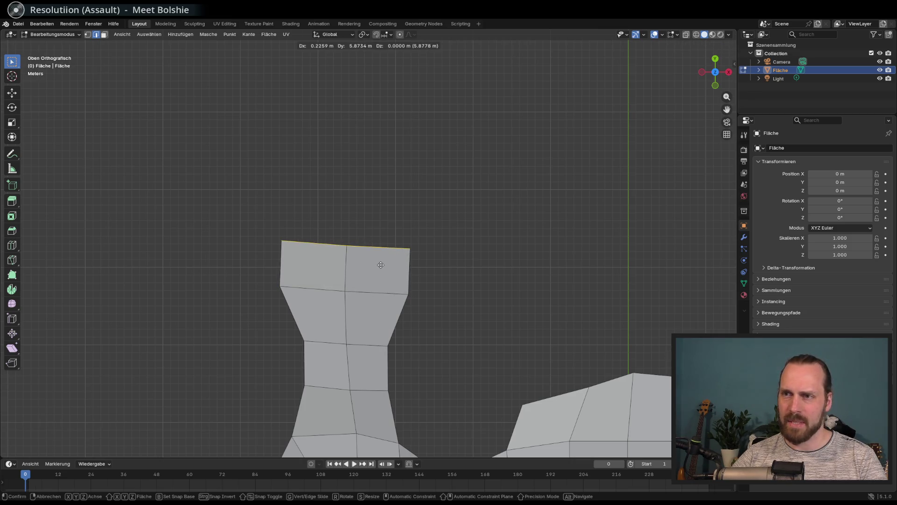
pyautogui.rightClick(380, 265)
pyautogui.hotkey('ctrl', 'z')
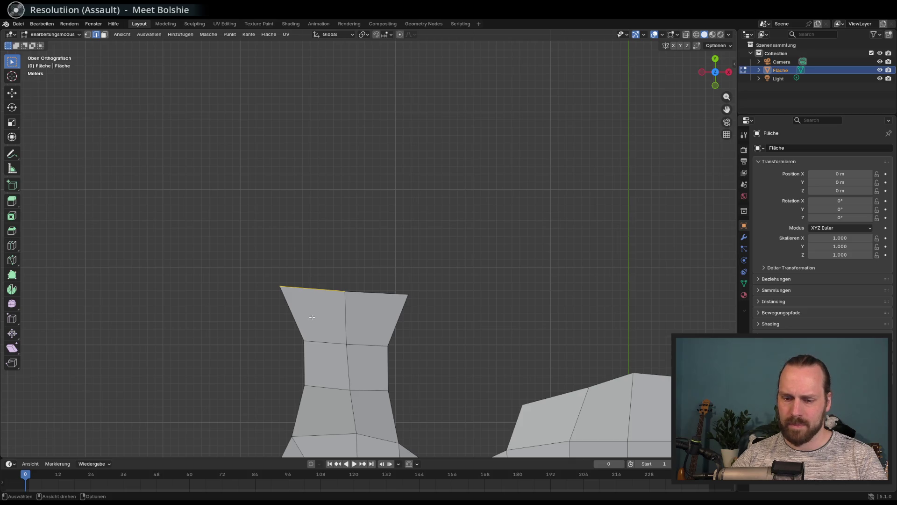
pyautogui.press('e')
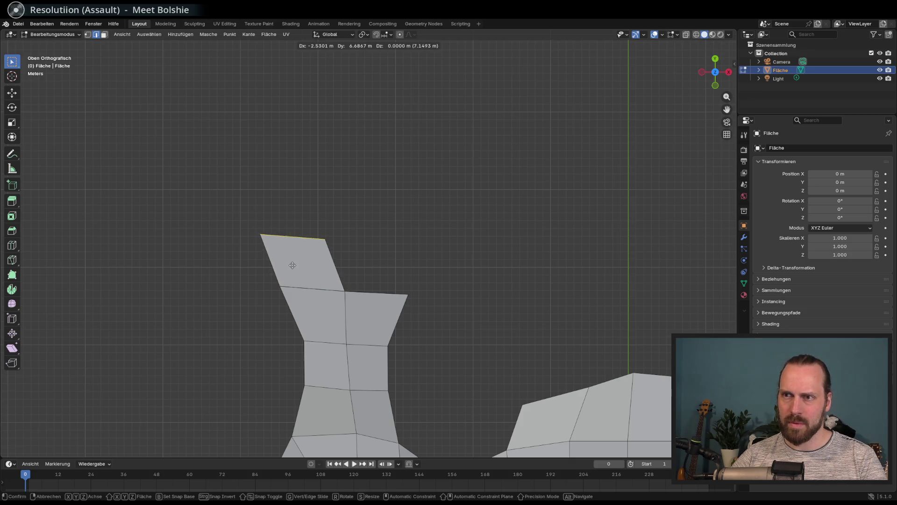
pyautogui.click(288, 270)
pyautogui.click(372, 314)
pyautogui.press('e')
pyautogui.rightClick(405, 260)
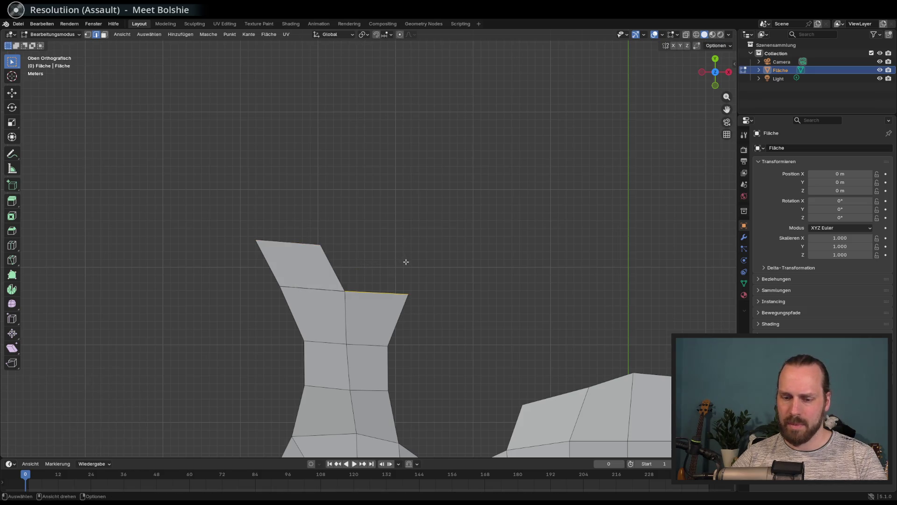
pyautogui.press('e')
pyautogui.click(437, 215)
# Fill the V-shaped gap between the angled faces and pull its top vertices into a flare
pyautogui.keyDown('shift'); pyautogui.click(328, 254); pyautogui.keyUp('shift')
pyautogui.press('1')
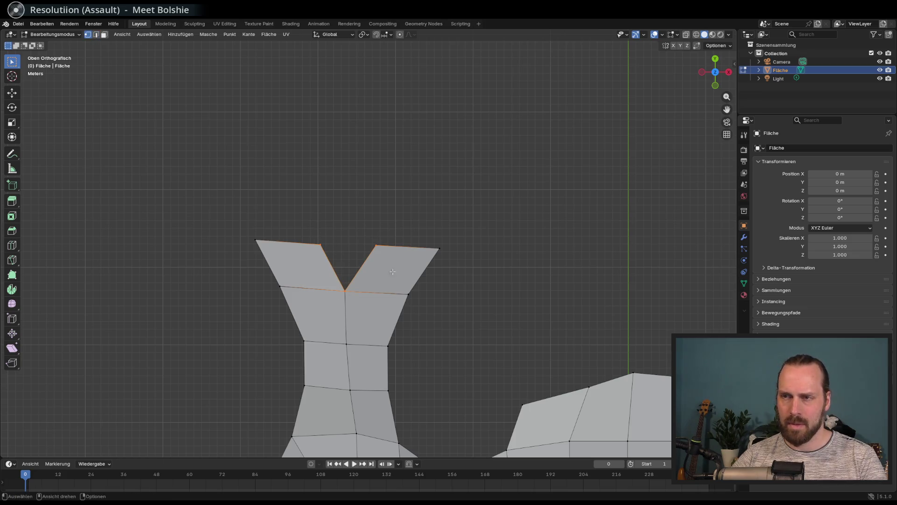
pyautogui.press('f')
pyautogui.click(320, 244)
pyautogui.press('g')
pyautogui.click(323, 251)
pyautogui.click(377, 245)
pyautogui.moveTo(376, 245); pyautogui.dragTo(387, 229)
pyautogui.press('g')
pyautogui.click(383, 237)
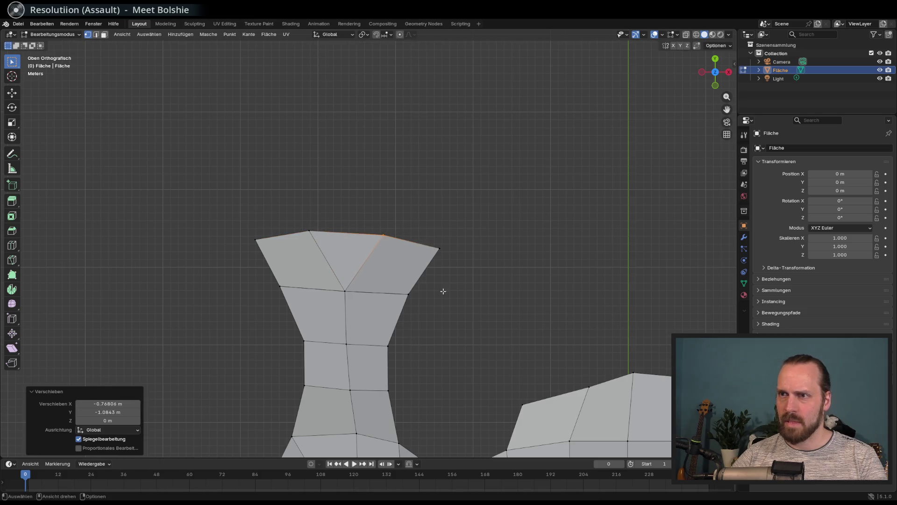
# Orbit around to inspect the flared top, then deselect all edges
pyautogui.moveTo(443, 290); pyautogui.dragTo(419, 238, button='middle')
pyautogui.moveTo(381, 309); pyautogui.dragTo(246, 306, button='middle')
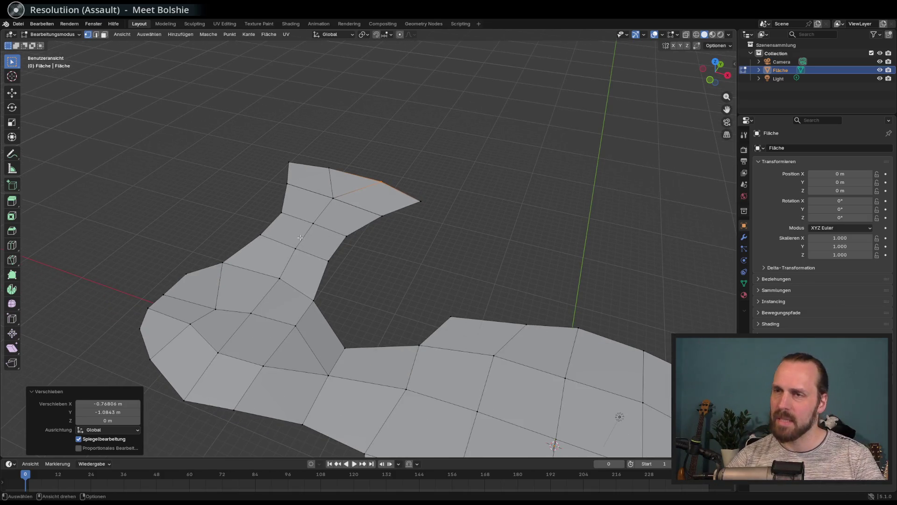
pyautogui.moveTo(345, 176)
pyautogui.mouseDown(button='middle')
pyautogui.moveTo(392, 176)
pyautogui.moveTo(377, 189)
pyautogui.mouseUp(button='middle')
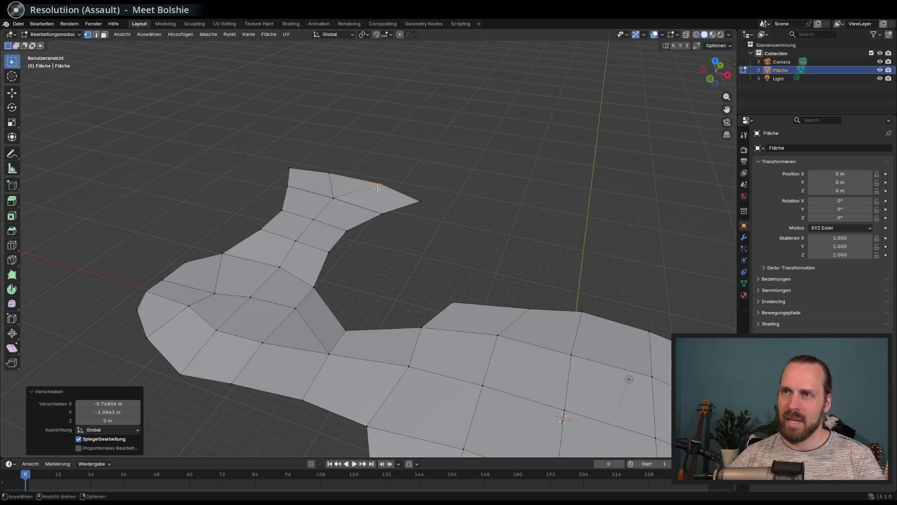
pyautogui.click(387, 288)
pyautogui.scroll(-4, 388, 288)
pyautogui.scroll(3, 411, 313)
pyautogui.scroll(-1, 410, 314)
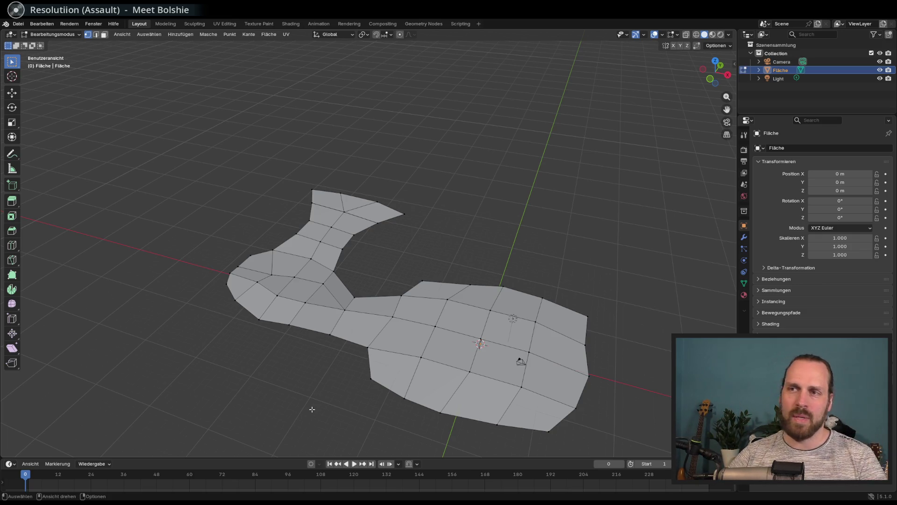
pyautogui.moveTo(312, 409)
pyautogui.mouseDown(button='middle')
pyautogui.moveTo(310, 391)
pyautogui.moveTo(290, 374)
pyautogui.moveTo(311, 359)
pyautogui.moveTo(304, 338)
pyautogui.mouseUp(button='middle')
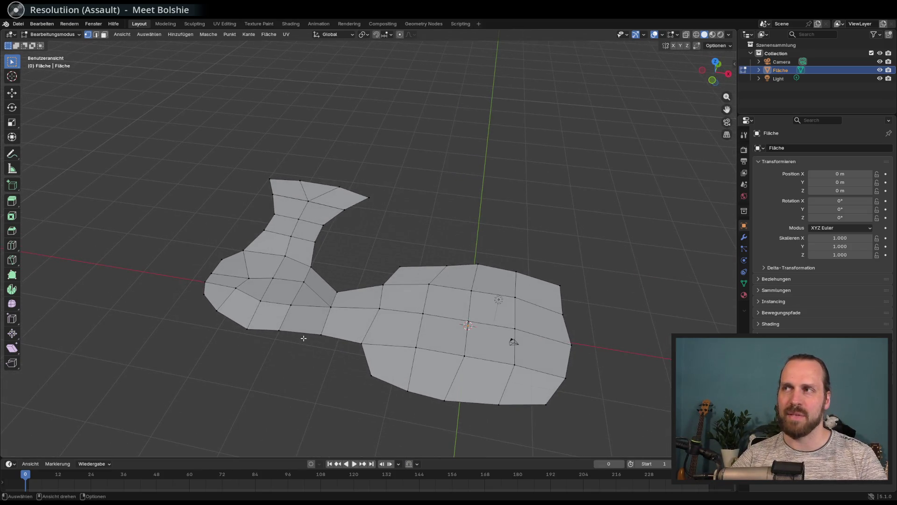
pyautogui.scroll(5, 371, 276)
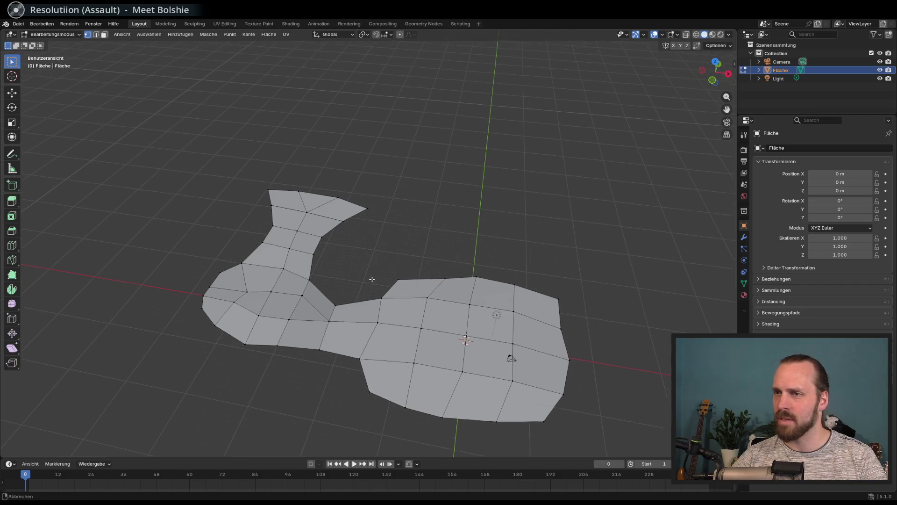
pyautogui.moveTo(326, 227); pyautogui.dragTo(340, 305, button='middle')
# Extrude the three top edges of the flared end upward into a new row of faces
pyautogui.press('2')
pyautogui.click(247, 232)
pyautogui.keyDown('shift'); pyautogui.click(294, 228); pyautogui.keyUp('shift')
pyautogui.keyDown('shift'); pyautogui.click(356, 237); pyautogui.keyUp('shift')
pyautogui.press('e')
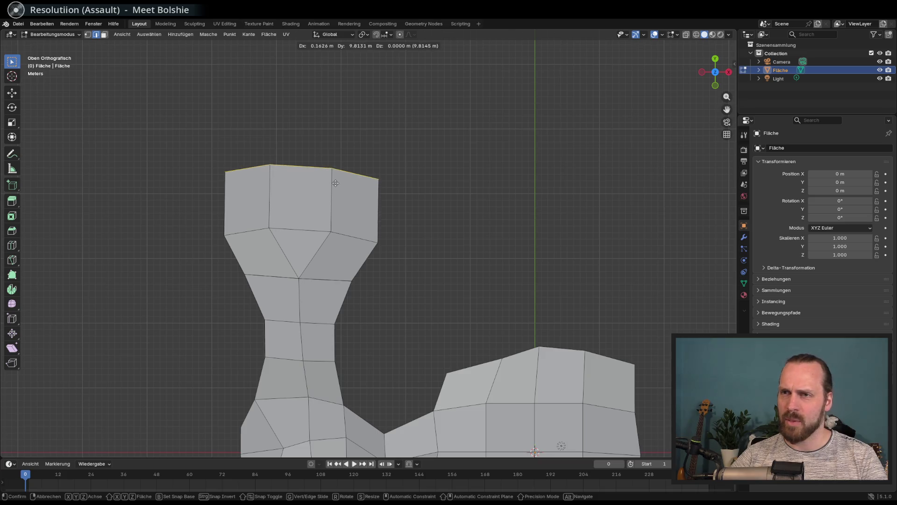
pyautogui.click(337, 203)
pyautogui.moveTo(336, 203)
pyautogui.mouseDown(button='middle')
pyautogui.moveTo(355, 196)
pyautogui.moveTo(327, 198)
pyautogui.mouseUp(button='middle')
pyautogui.press('KP_7')
# Extend the new row sideways by extruding its right and left side edges outward
pyautogui.click(378, 215)
pyautogui.keyDown('shift'); pyautogui.click(223, 208); pyautogui.keyUp('shift')
pyautogui.press('e')
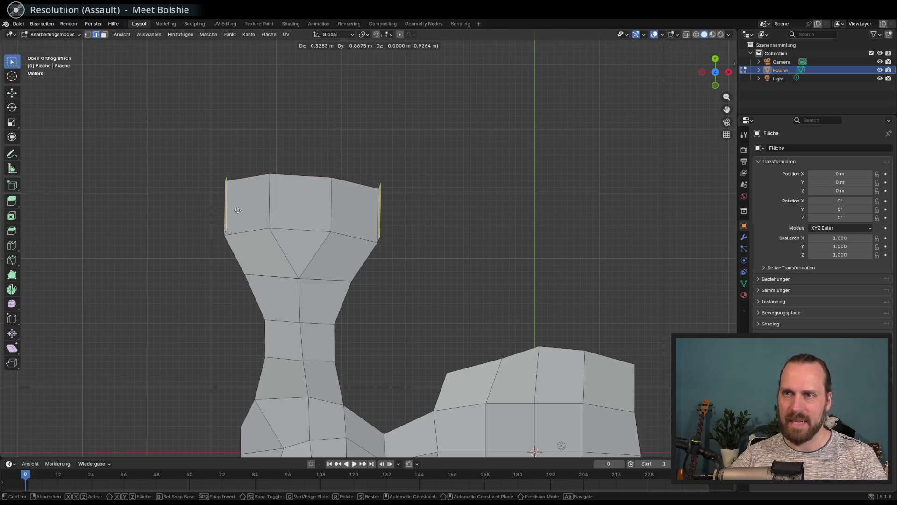
pyautogui.rightClick(217, 231)
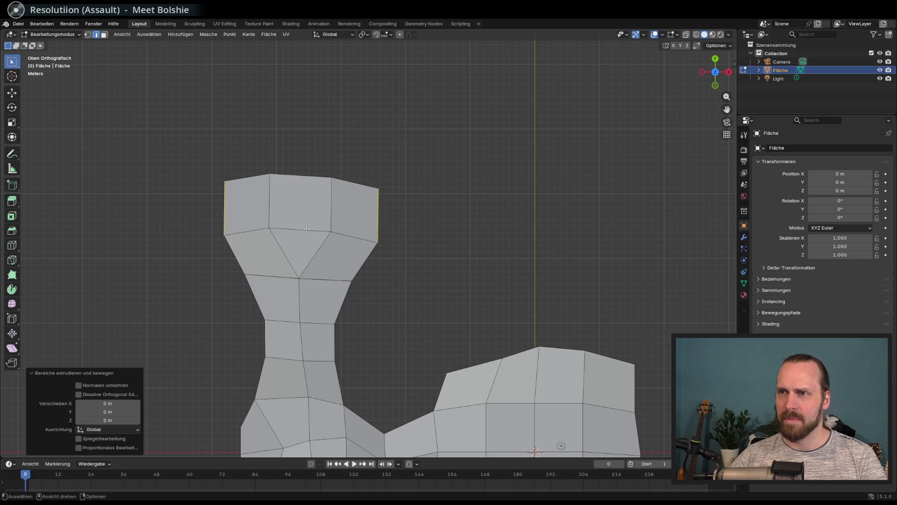
pyautogui.click(378, 218)
pyautogui.press('e')
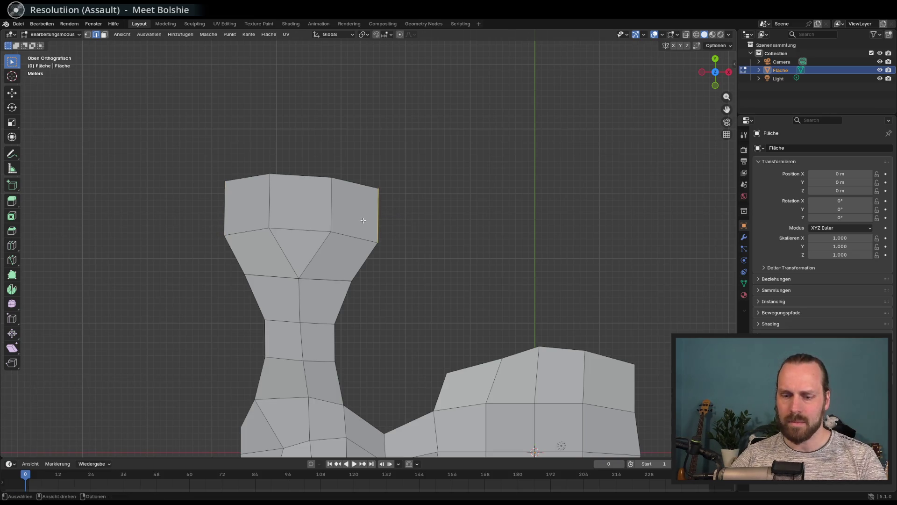
pyautogui.click(408, 209)
pyautogui.click(225, 208)
pyautogui.press('e')
pyautogui.click(195, 209)
# Pull the outer vertices of the side extensions outward and reposition the upper-left vertices
pyautogui.press('1')
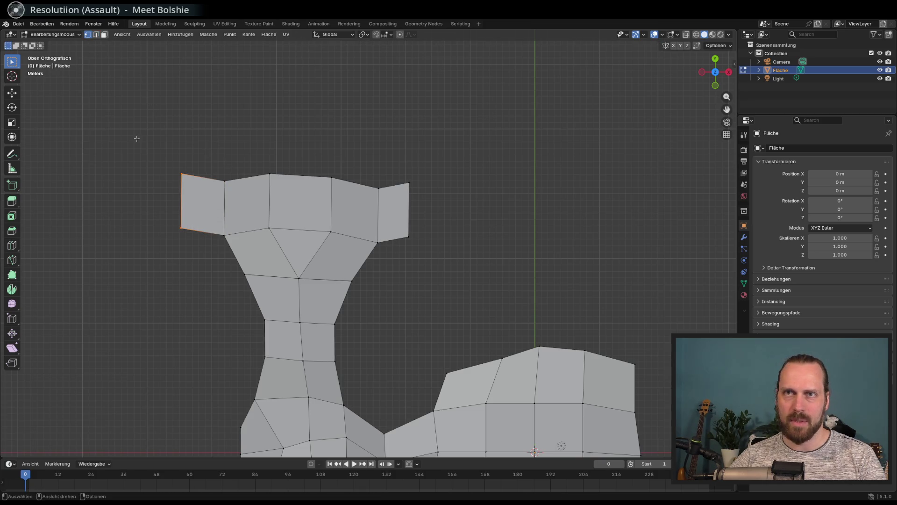
pyautogui.press('g')
pyautogui.click(327, 248)
pyautogui.press('g')
pyautogui.click(438, 242)
pyautogui.moveTo(174, 161); pyautogui.dragTo(202, 186)
pyautogui.press('g')
pyautogui.click(179, 179)
pyautogui.click(225, 181)
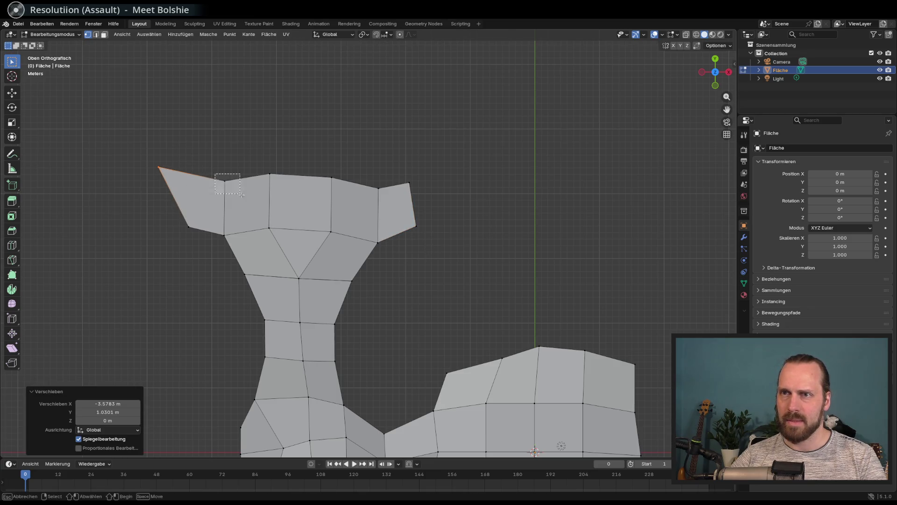
# Move the remaining top vertices, including the top-right corner, into line
pyautogui.press('g')
pyautogui.click(209, 169)
pyautogui.click(388, 193)
pyautogui.press('g')
pyautogui.click(389, 178)
pyautogui.click(410, 182)
pyautogui.press('g')
pyautogui.click(426, 174)
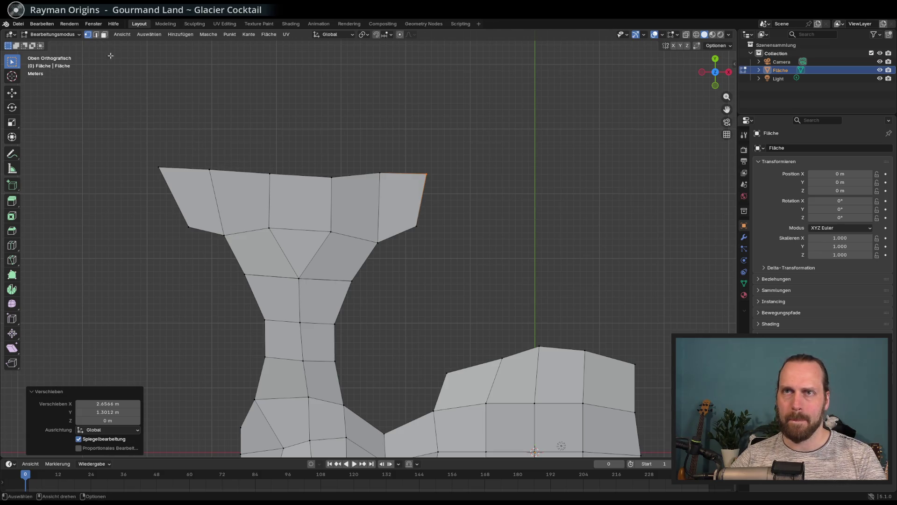
# Select the full row of top edges across the upper platform
pyautogui.press('2')
pyautogui.click(187, 165)
pyautogui.keyDown('shift'); pyautogui.click(239, 166); pyautogui.keyUp('shift')
pyautogui.keyDown('shift'); pyautogui.click(303, 171); pyautogui.keyUp('shift')
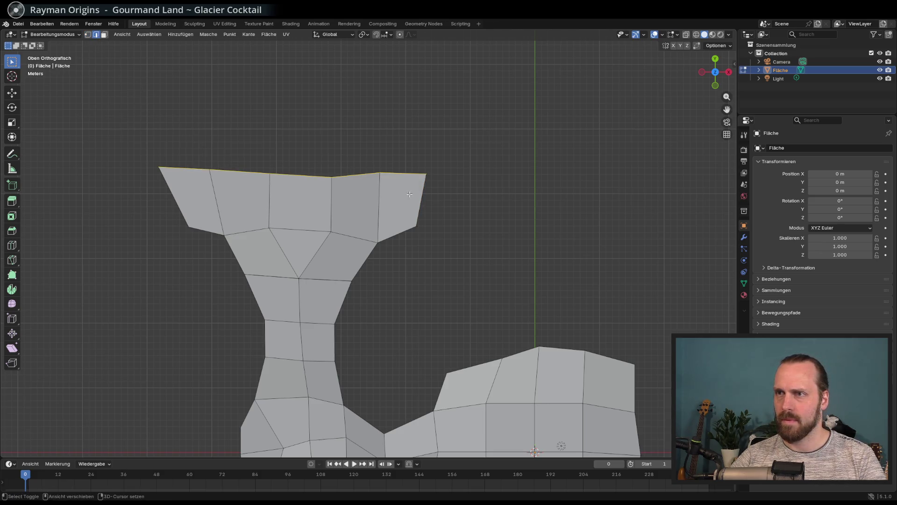
pyautogui.click(185, 138)
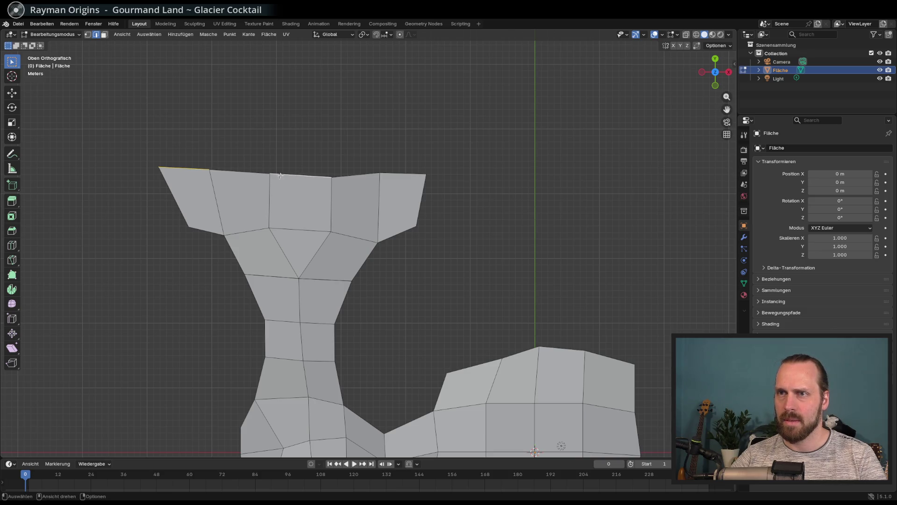
pyautogui.press('b')
pyautogui.moveTo(182, 159); pyautogui.dragTo(201, 172)
pyautogui.moveTo(291, 173); pyautogui.dragTo(374, 161, button='middle')
pyautogui.keyDown('ctrl'); pyautogui.click(375, 161); pyautogui.keyUp('ctrl')
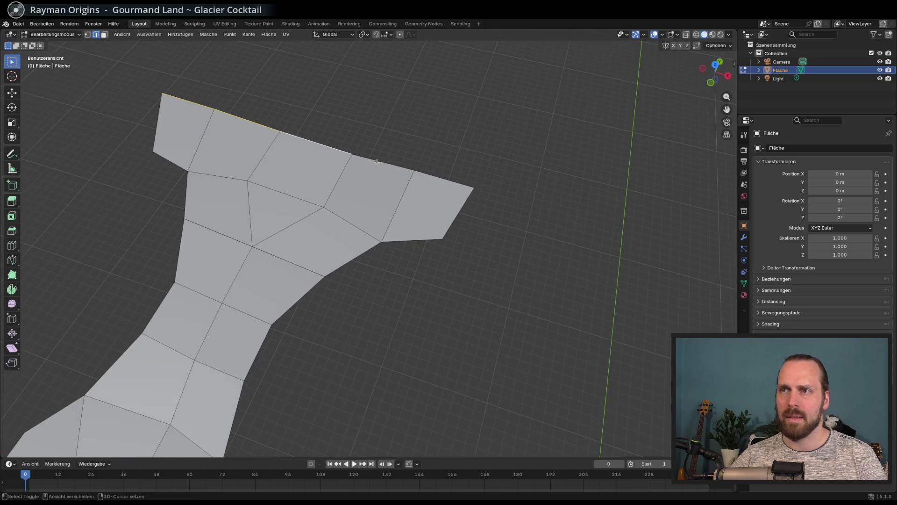
pyautogui.keyDown('ctrl'); pyautogui.click(444, 180); pyautogui.keyUp('ctrl')
pyautogui.press('KP_7')
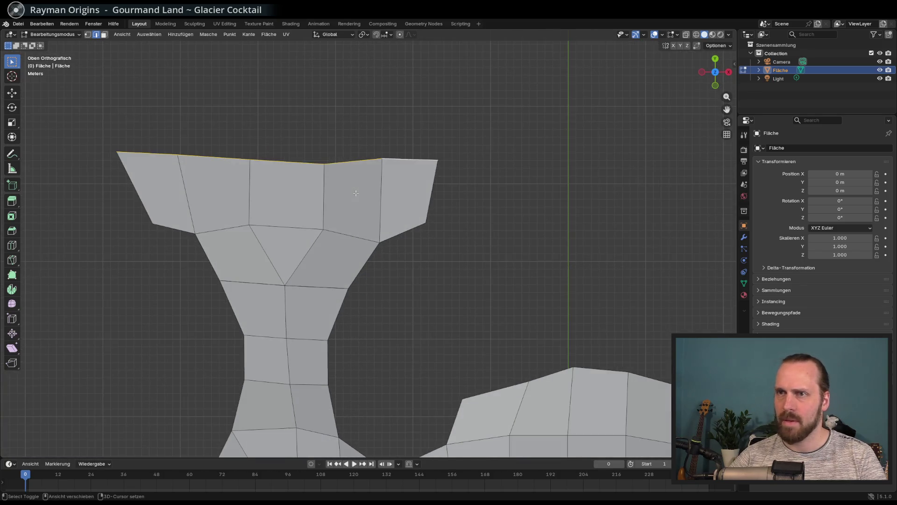
pyautogui.keyDown('shift'); pyautogui.moveTo(356, 193); pyautogui.dragTo(352, 235, button='middle'); pyautogui.keyUp('shift')
pyautogui.scroll(-2, 350, 252)
# Extrude the top edge row upward twice and scale the new edge narrower to 0.832
pyautogui.press('e')
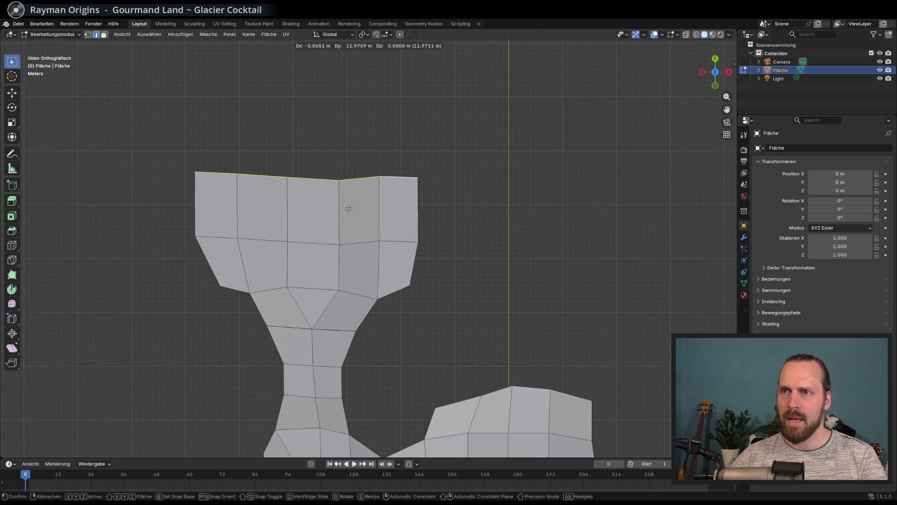
pyautogui.click(351, 207)
pyautogui.press('e')
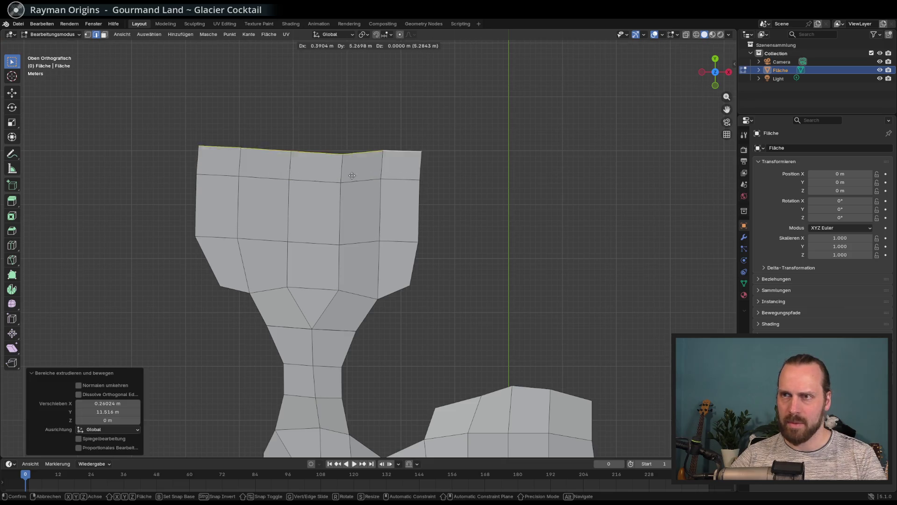
pyautogui.click(351, 134)
pyautogui.press('s')
pyautogui.click(300, 131)
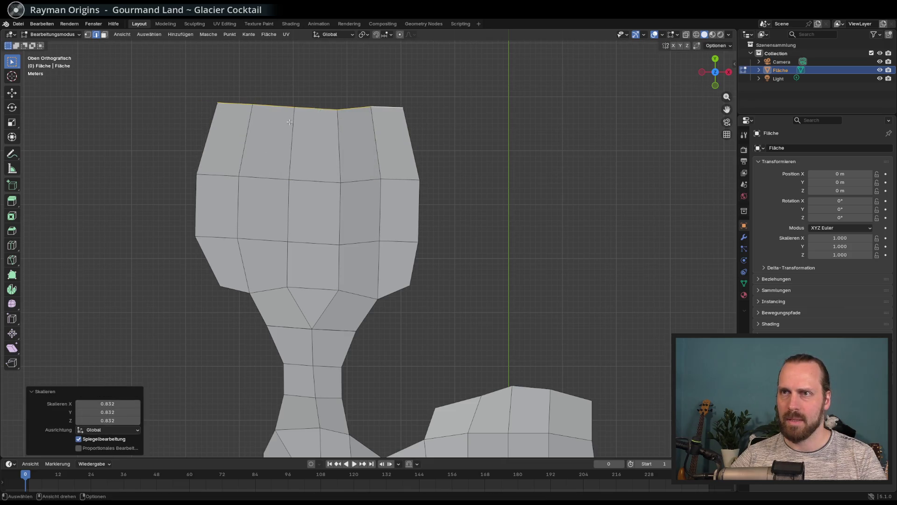
# Pull the top and top-right vertices inward to round off the corners
pyautogui.press('1')
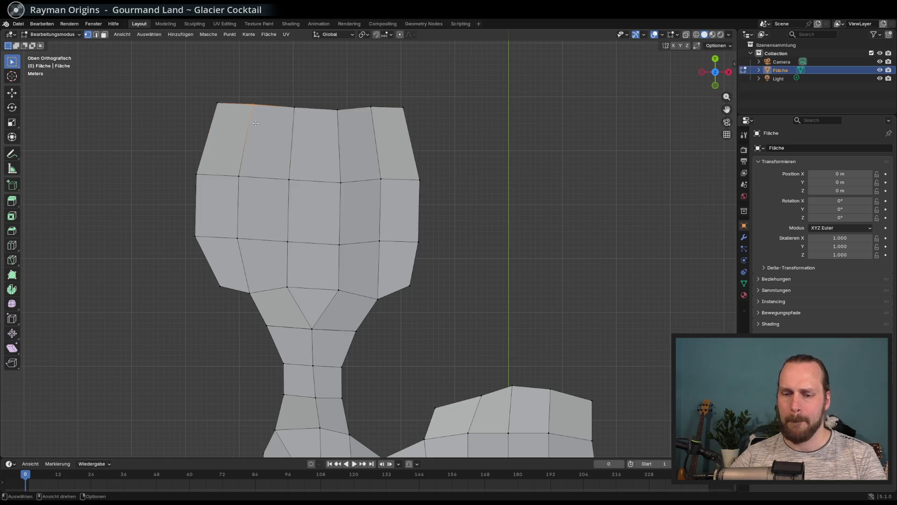
pyautogui.press('g')
pyautogui.click(261, 115)
pyautogui.click(217, 103)
pyautogui.press('g')
pyautogui.click(201, 118)
pyautogui.click(404, 107)
pyautogui.press('g')
pyautogui.click(416, 143)
# Raise the two top-middle vertices into a bulb-like head and view the mesh in perspective
pyautogui.click(294, 107)
pyautogui.press('g')
pyautogui.click(292, 89)
pyautogui.click(337, 110)
pyautogui.press('g')
pyautogui.click(358, 98)
pyautogui.moveTo(358, 98); pyautogui.dragTo(468, 255, button='middle')
pyautogui.moveTo(412, 244)
pyautogui.mouseDown(button='middle')
pyautogui.moveTo(352, 210)
pyautogui.moveTo(370, 214)
pyautogui.mouseUp(button='middle')
pyautogui.scroll(5, 387, 236)
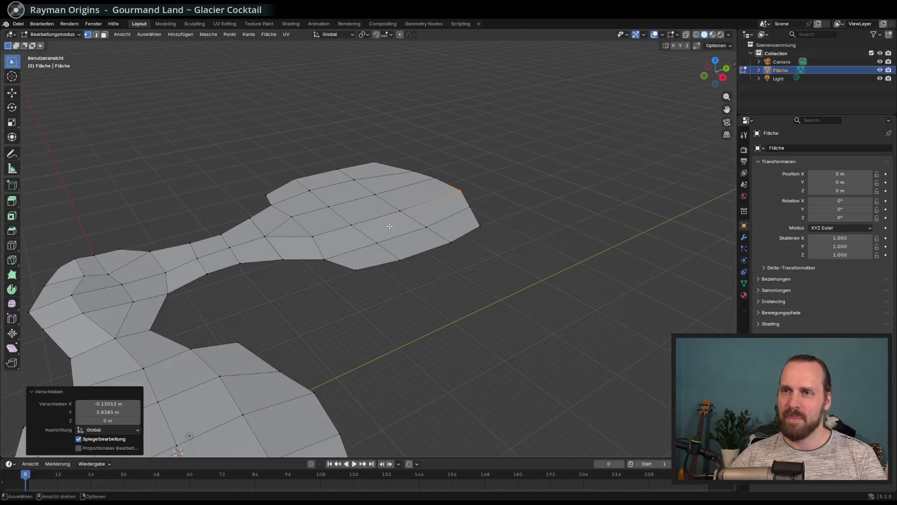
# In face mode, select the neck faces and raise them along Z, then undo the raise
pyautogui.press('3')
pyautogui.moveTo(227, 109); pyautogui.dragTo(317, 87, button='middle')
pyautogui.moveTo(314, 58)
pyautogui.mouseDown()
pyautogui.moveTo(525, 245)
pyautogui.moveTo(516, 303)
pyautogui.mouseUp()
pyautogui.keyDown('shift'); pyautogui.moveTo(251, 130); pyautogui.dragTo(323, 257); pyautogui.keyUp('shift')
pyautogui.moveTo(322, 257); pyautogui.dragTo(297, 117, button='middle')
pyautogui.click(297, 117)
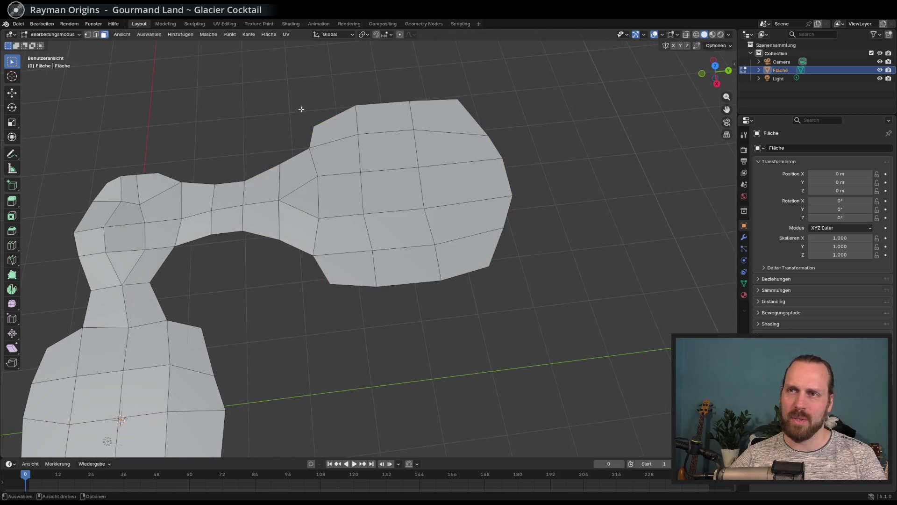
pyautogui.moveTo(308, 161); pyautogui.dragTo(321, 138, button='middle')
pyautogui.moveTo(187, 179); pyautogui.dragTo(256, 271)
pyautogui.press('g')
pyautogui.press('z')
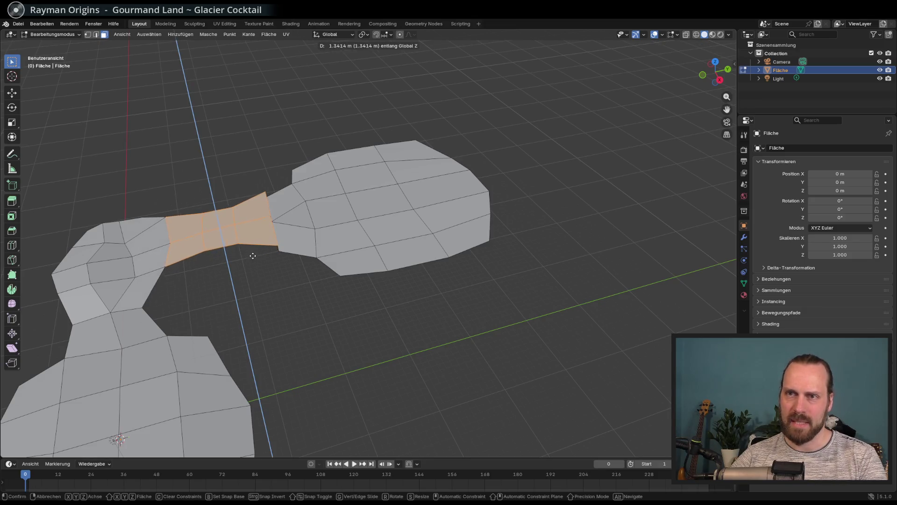
pyautogui.click(253, 254)
pyautogui.moveTo(253, 254)
pyautogui.mouseDown(button='middle')
pyautogui.moveTo(274, 181)
pyautogui.moveTo(299, 259)
pyautogui.mouseUp(button='middle')
pyautogui.hotkey('ctrl', 'z')
# Merge the whole mesh By Distance, removing 3 duplicate vertices
pyautogui.press('a')
pyautogui.press('m')
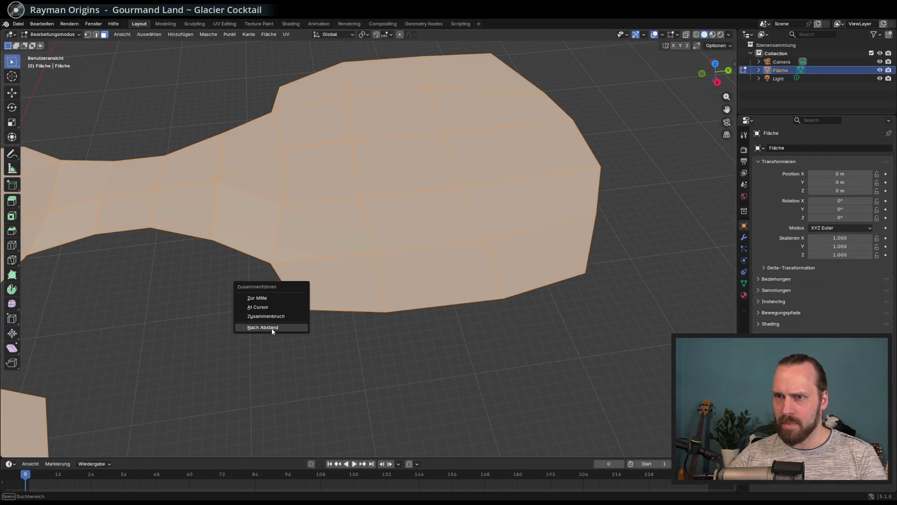
pyautogui.click(272, 329)
pyautogui.hotkey('alt', 'a')
pyautogui.moveTo(329, 334); pyautogui.dragTo(289, 304, button='middle')
# Raise the neck's narrow middle column along Z to ramp height, then save the file
pyautogui.moveTo(173, 159); pyautogui.dragTo(241, 252)
pyautogui.hotkey('alt', 'a')
pyautogui.moveTo(189, 171); pyautogui.dragTo(214, 254)
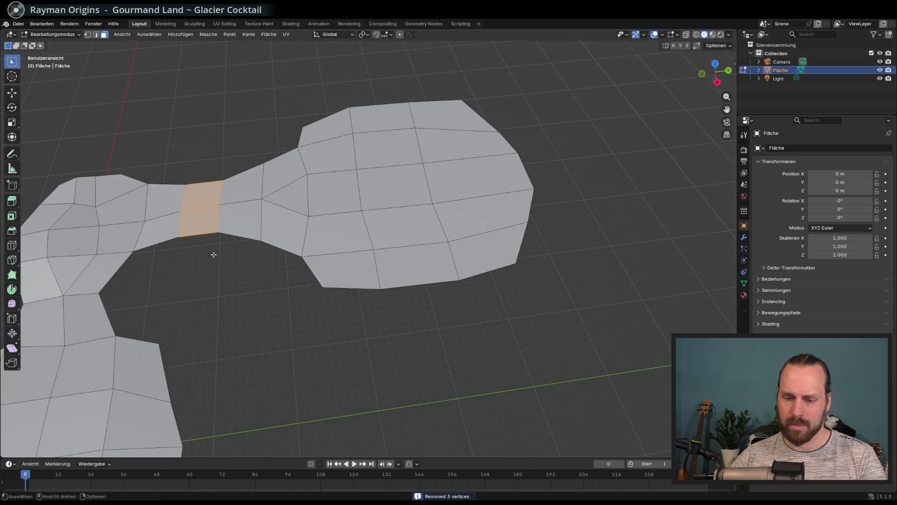
pyautogui.press('g')
pyautogui.press('z')
pyautogui.click(233, 250)
pyautogui.moveTo(233, 251)
pyautogui.mouseDown(button='middle')
pyautogui.moveTo(316, 228)
pyautogui.moveTo(314, 201)
pyautogui.moveTo(305, 238)
pyautogui.mouseUp(button='middle')
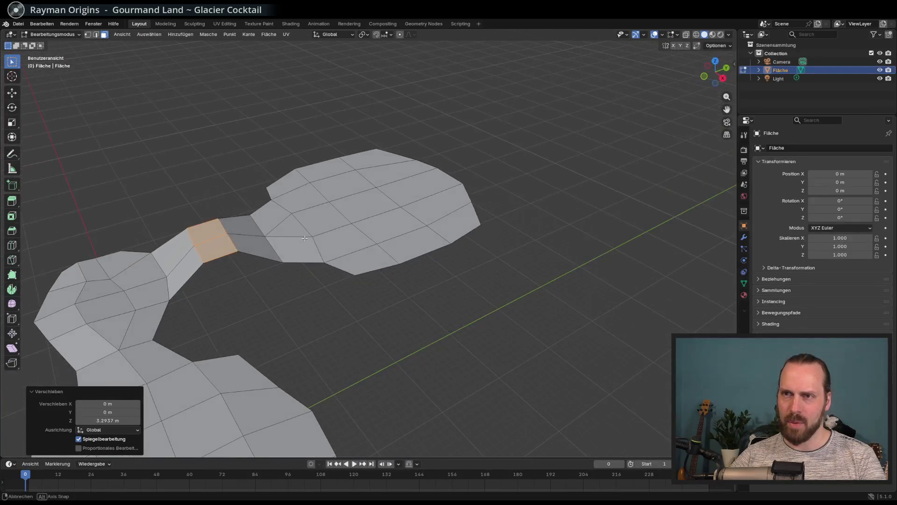
pyautogui.press('g')
pyautogui.press('z')
pyautogui.click(357, 276)
pyautogui.moveTo(357, 276)
pyautogui.mouseDown(button='middle')
pyautogui.moveTo(411, 280)
pyautogui.moveTo(406, 296)
pyautogui.moveTo(375, 233)
pyautogui.moveTo(420, 275)
pyautogui.moveTo(419, 257)
pyautogui.moveTo(398, 265)
pyautogui.moveTo(434, 279)
pyautogui.mouseUp(button='middle')
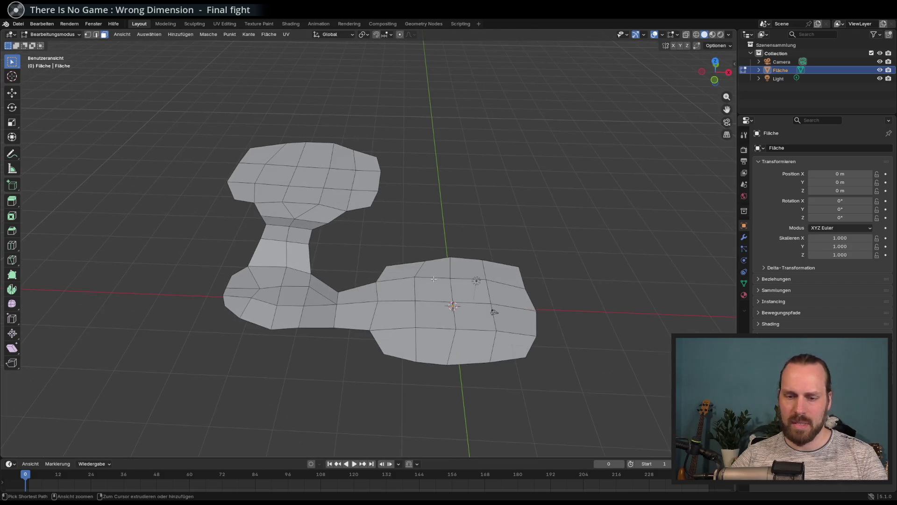
pyautogui.hotkey('ctrl', 's')
# Try the file names 'Gelände' and then 'Terrain Test' in the save dialog's name field
pyautogui.click(358, 411)
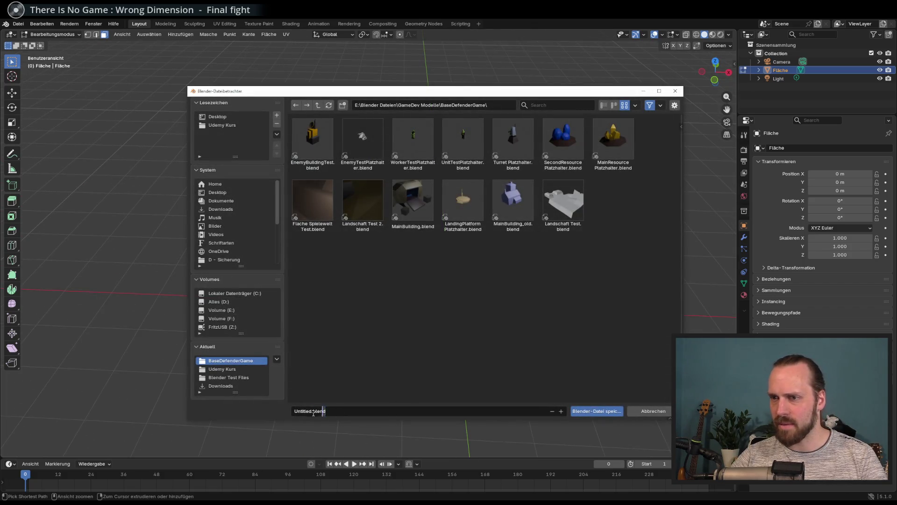
pyautogui.hotkey('shift', 'Home')
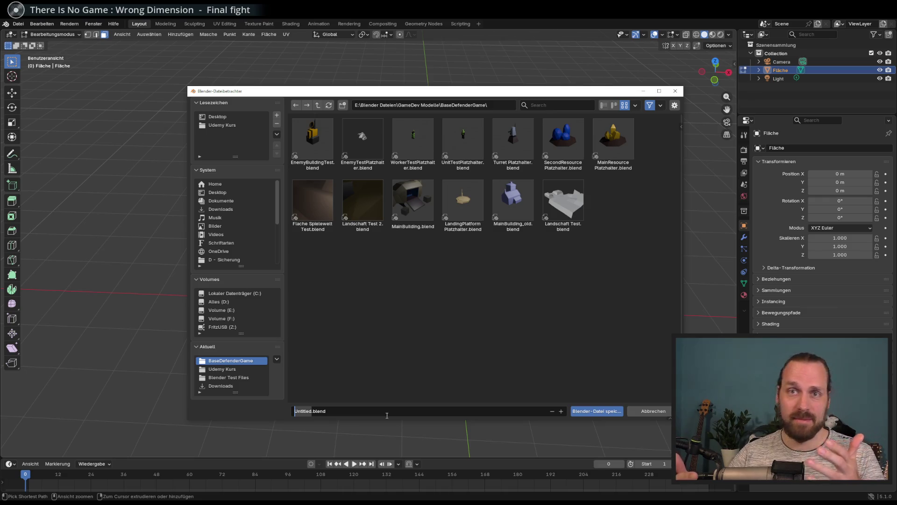
pyautogui.write('Gelände')
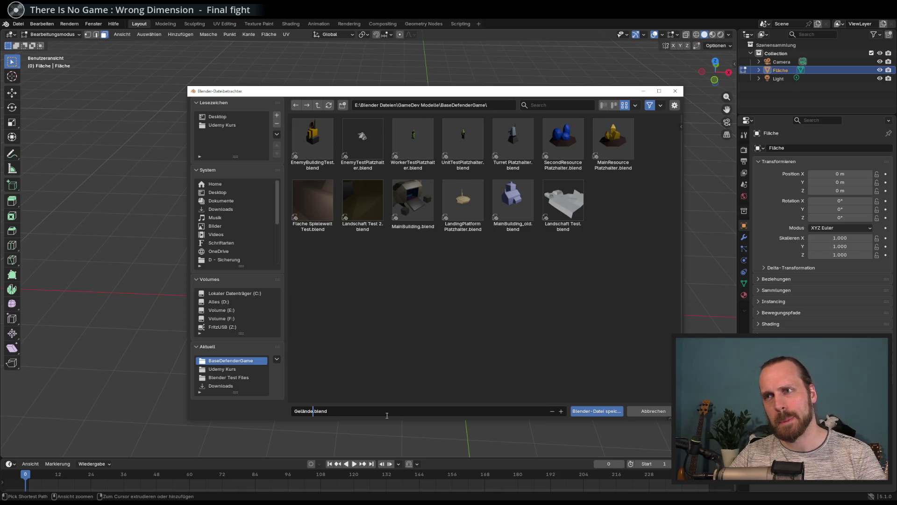
pyautogui.hotkey('shift', 'Home')
pyautogui.press('BackSpace')
pyautogui.write('Terrain')
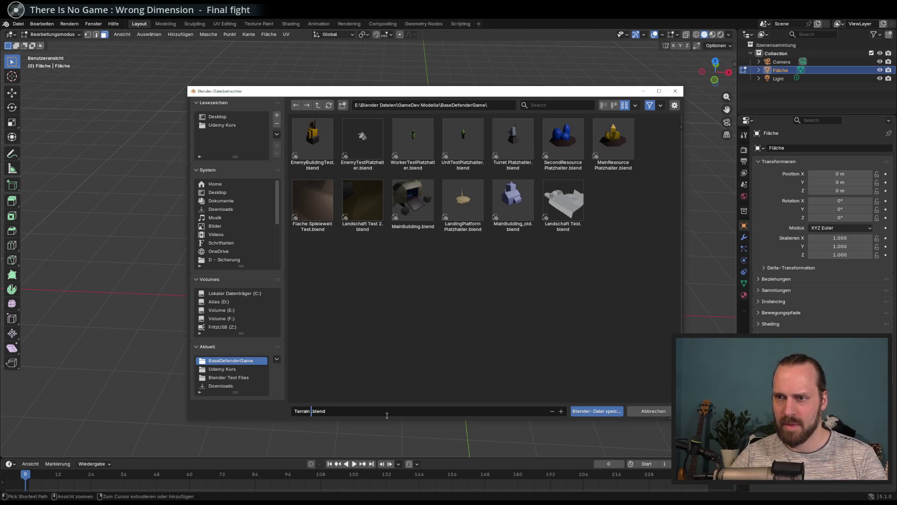
pyautogui.write('Test')
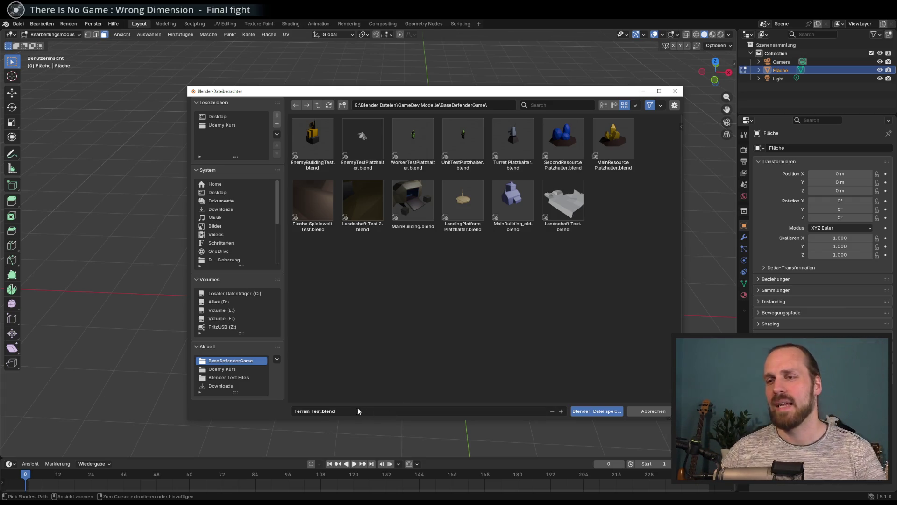
# Replace the name with 'Mission 1', then erase it so only .blend remains
pyautogui.click(320, 411)
pyautogui.press('Left')
pyautogui.press('Left')
pyautogui.press('Left')
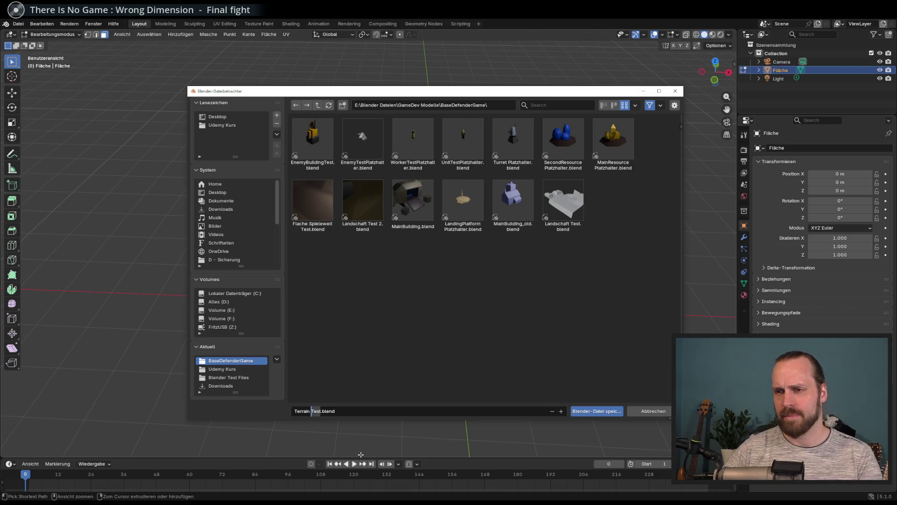
pyautogui.hotkey('ctrl', 'BackSpace')
pyautogui.hotkey('ctrl', 'BackSpace')
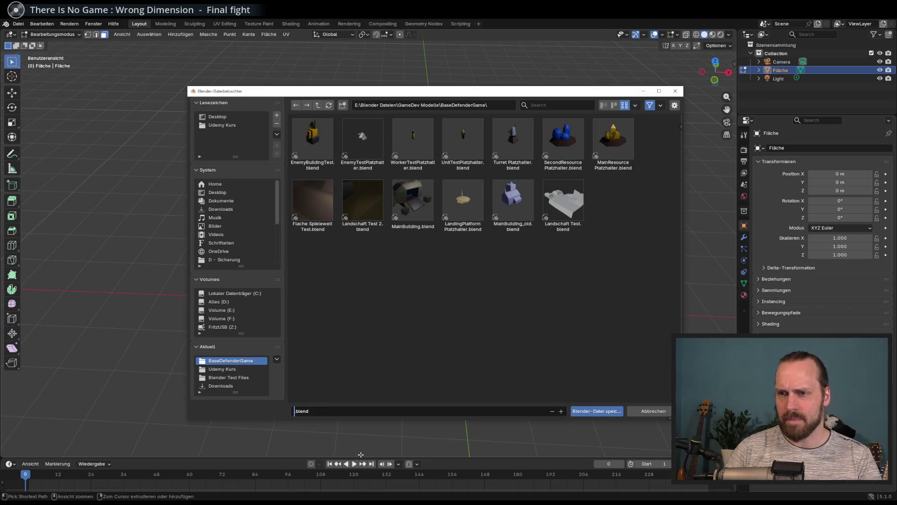
pyautogui.write('Mission 1')
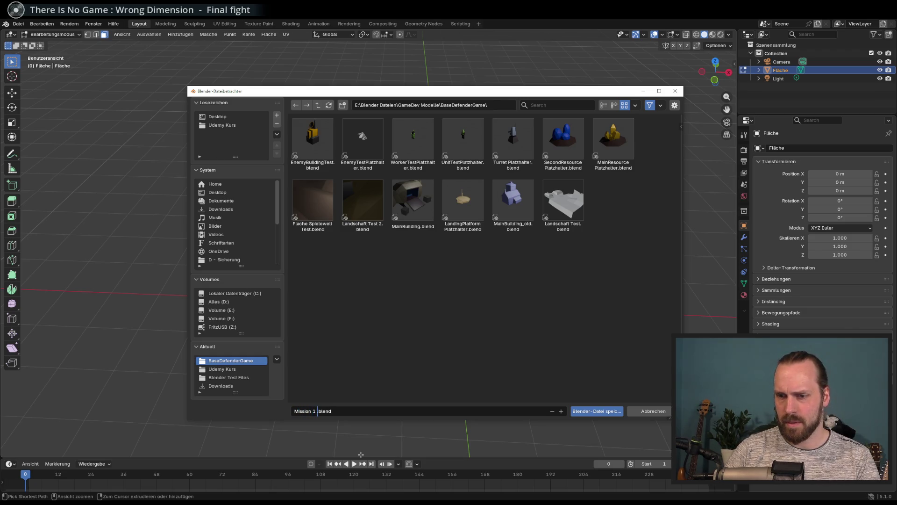
pyautogui.press('BackSpace')
pyautogui.press('BackSpace')
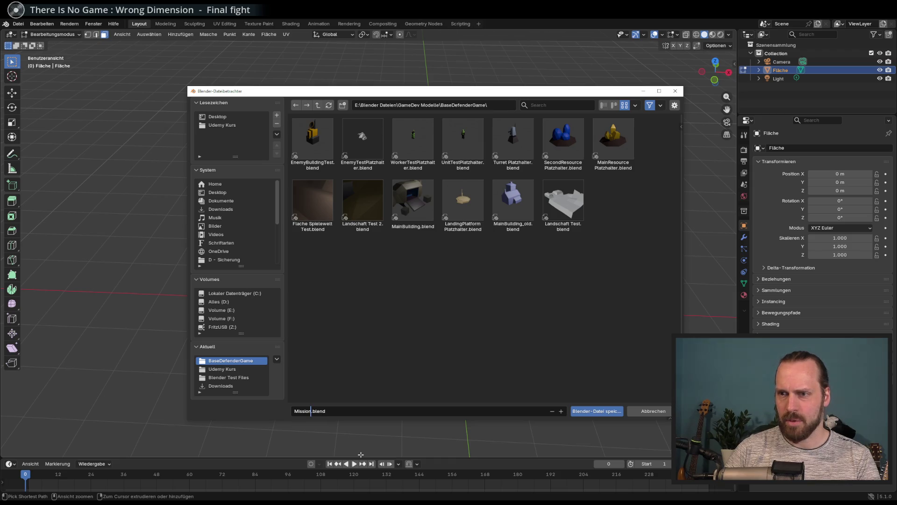
pyautogui.hotkey('ctrl', 'BackSpace')
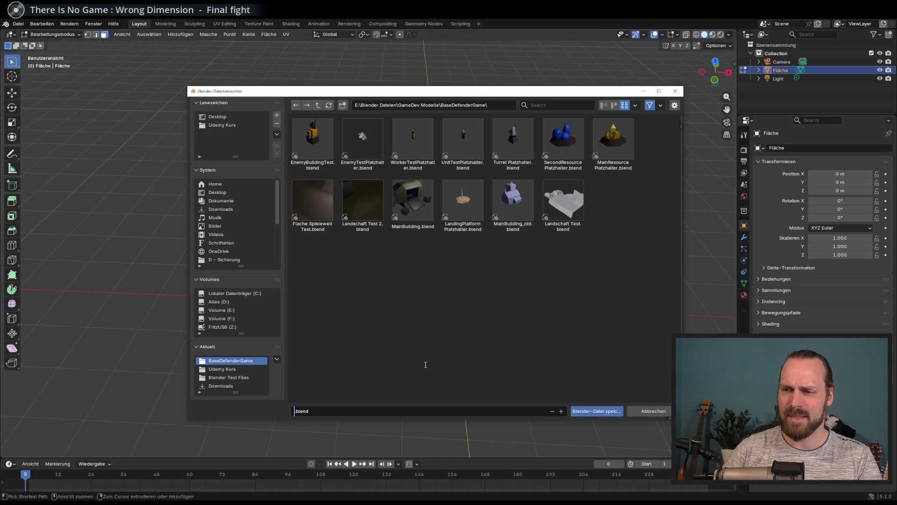
# Try the names 'Mehrere' and 'Terrain mit mehreren Ebenen', then erase them
pyautogui.write('Mehrere')
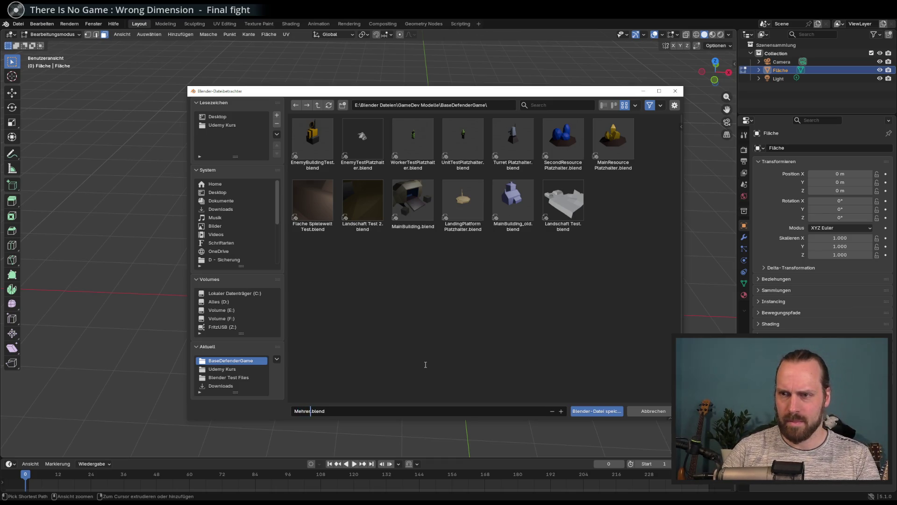
pyautogui.press('BackSpace')
pyautogui.press('BackSpace')
pyautogui.press('BackSpace')
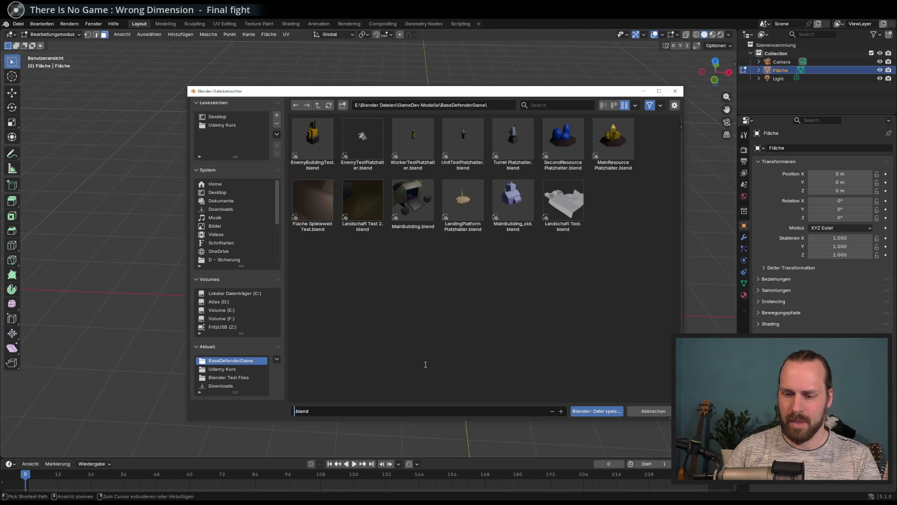
pyautogui.write('Terrain mit')
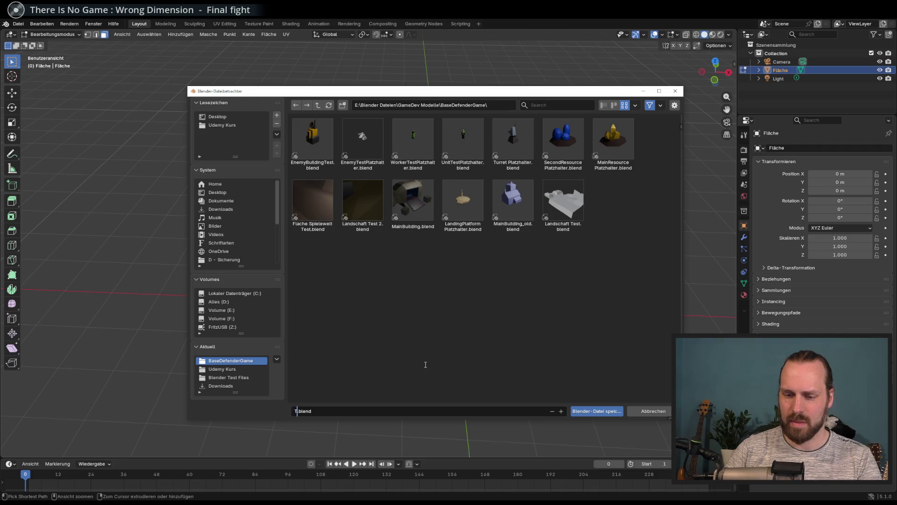
pyautogui.write(' mehreren ')
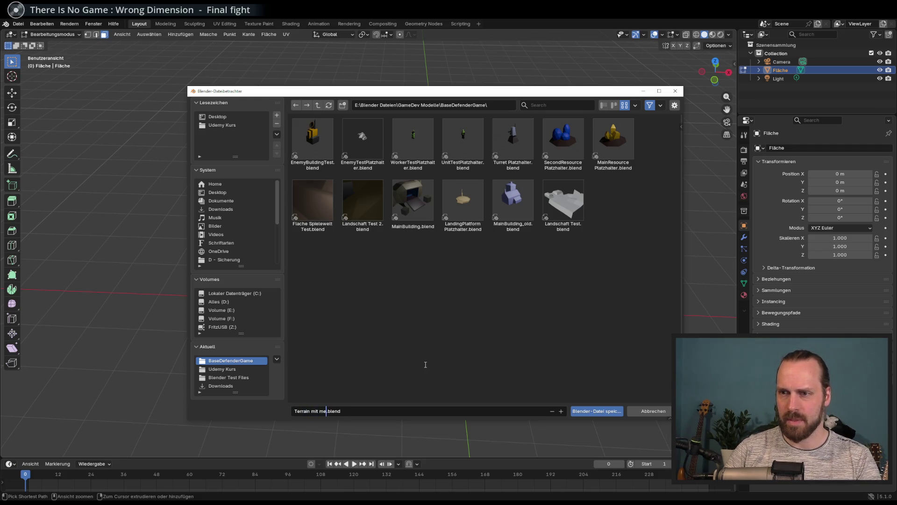
pyautogui.write('Ebenen')
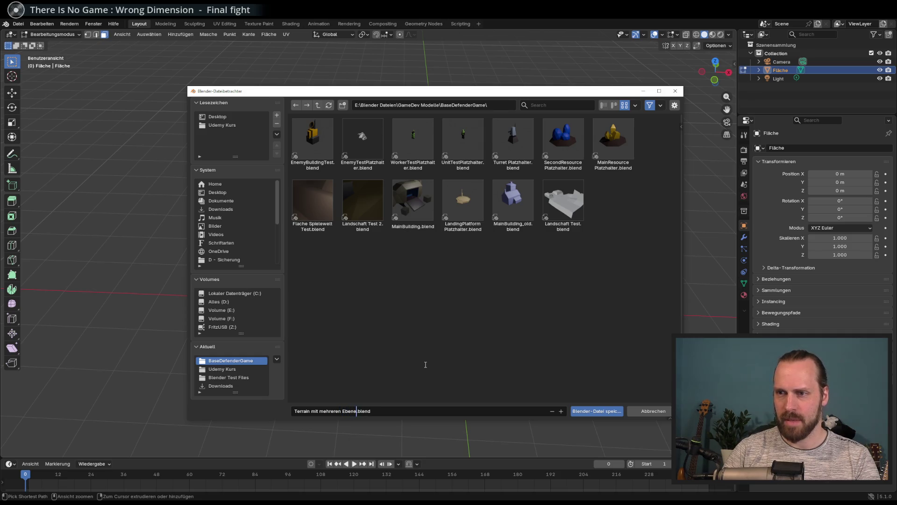
pyautogui.hotkey('ctrl', 'BackSpace')
pyautogui.hotkey('ctrl', 'BackSpace')
pyautogui.hotkey('ctrl', 'BackSpace')
# Name the file TerrainKomplett, after briefly trying 'TerrainPathfinding', and save it
pyautogui.write('Terrain')
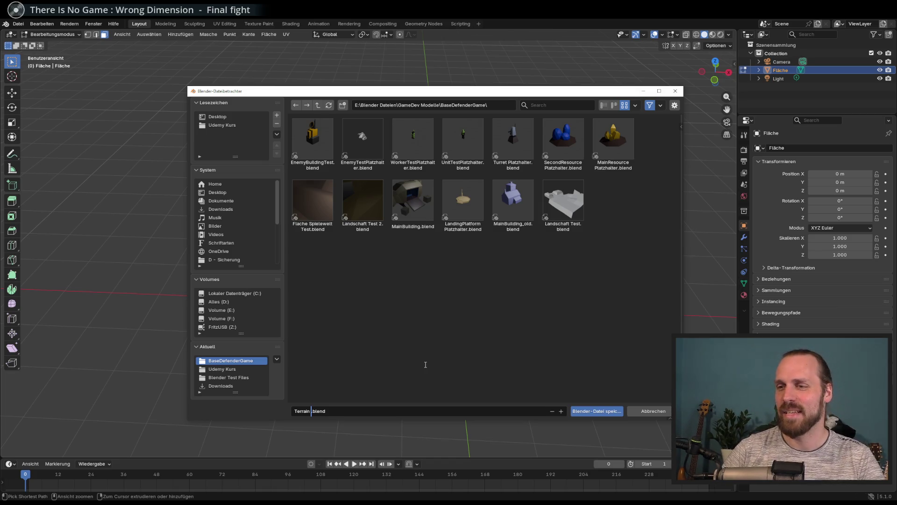
pyautogui.write('PAthfindign')
pyautogui.press('BackSpace')
pyautogui.press('BackSpace')
pyautogui.press('BackSpace')
pyautogui.write('athfinding')
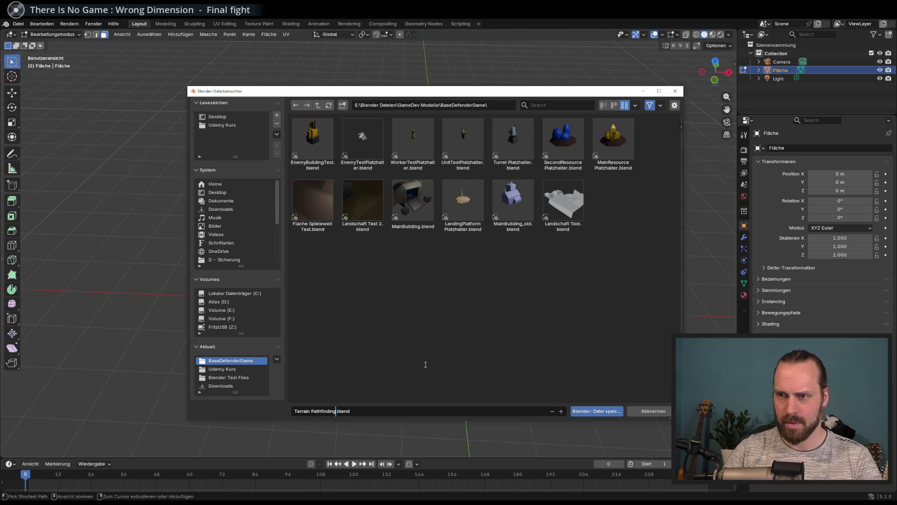
pyautogui.press('BackSpace')
pyautogui.press('BackSpace')
pyautogui.press('BackSpace')
pyautogui.write('Komplett')
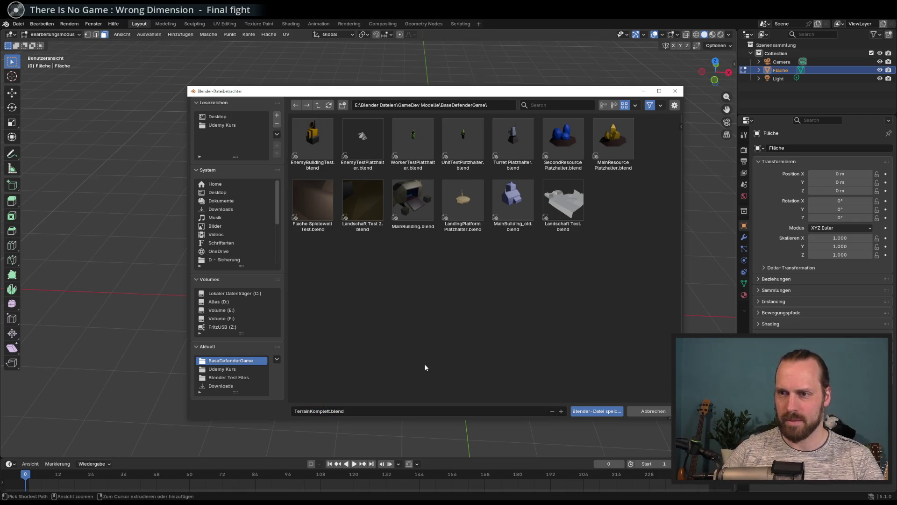
pyautogui.click(597, 411)
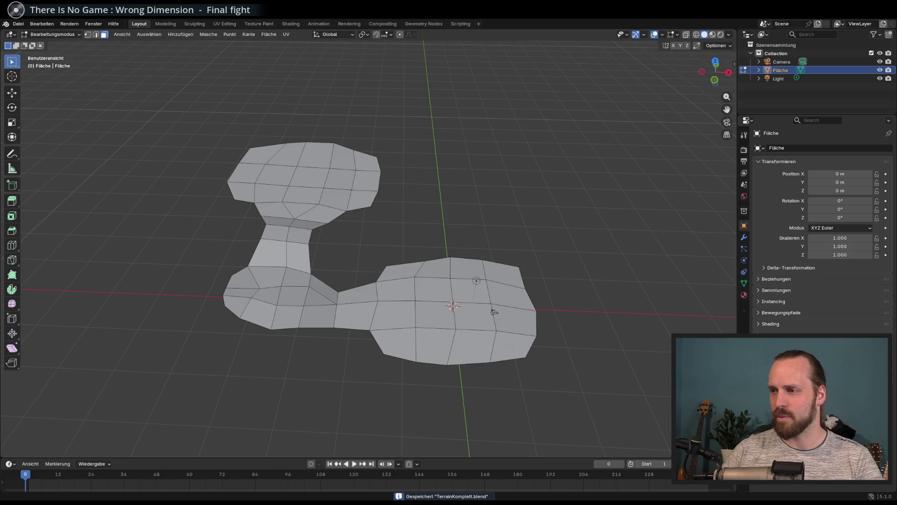
# Browse the BaseDefenderGame model files in Godot and Explorer, then bring up Blender's File menu
pyautogui.hotkey('alt', 'Tab')
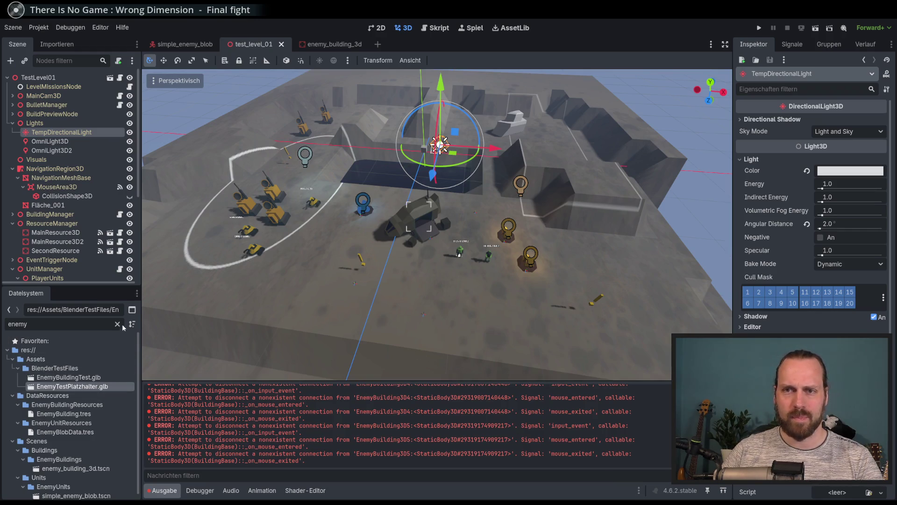
pyautogui.click(118, 324)
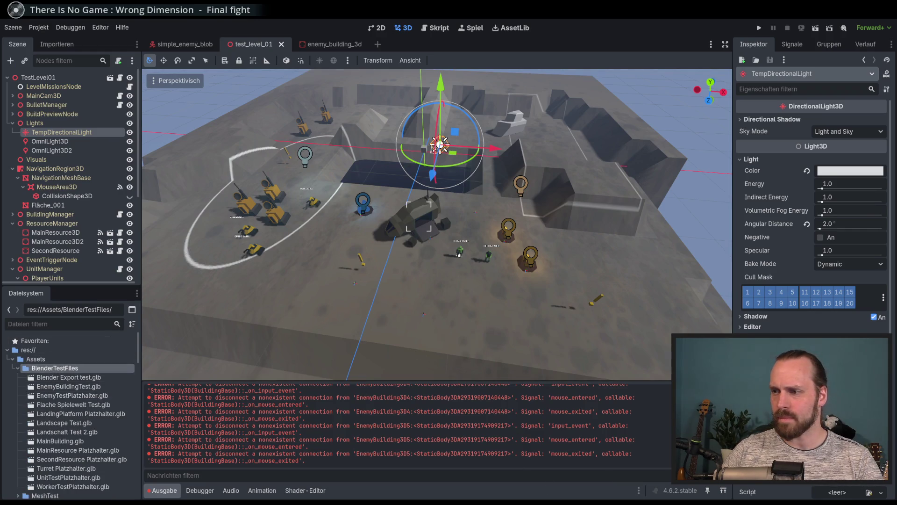
pyautogui.hotkey('alt', 'Tab')
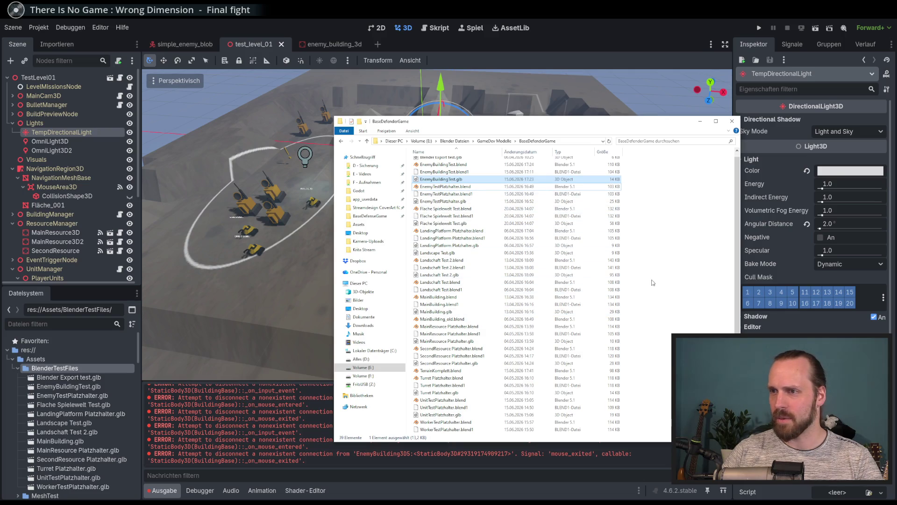
pyautogui.click(653, 282)
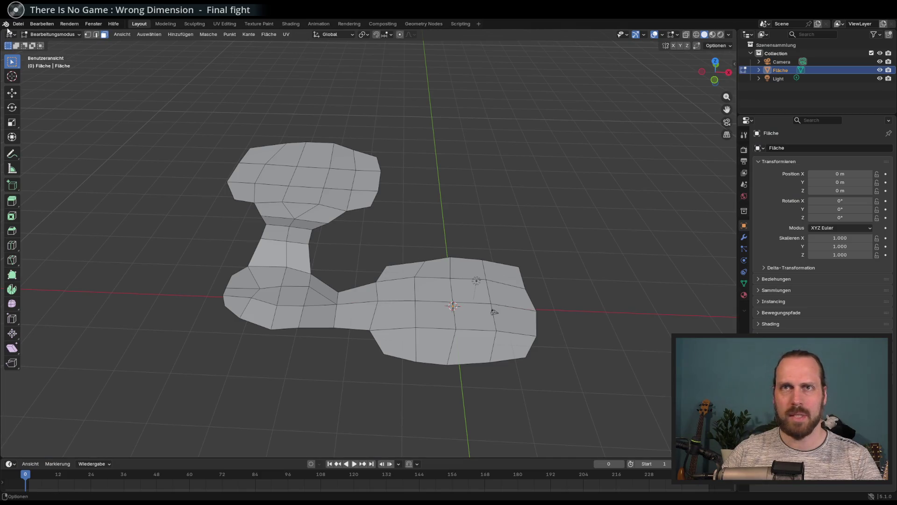
pyautogui.click(18, 23)
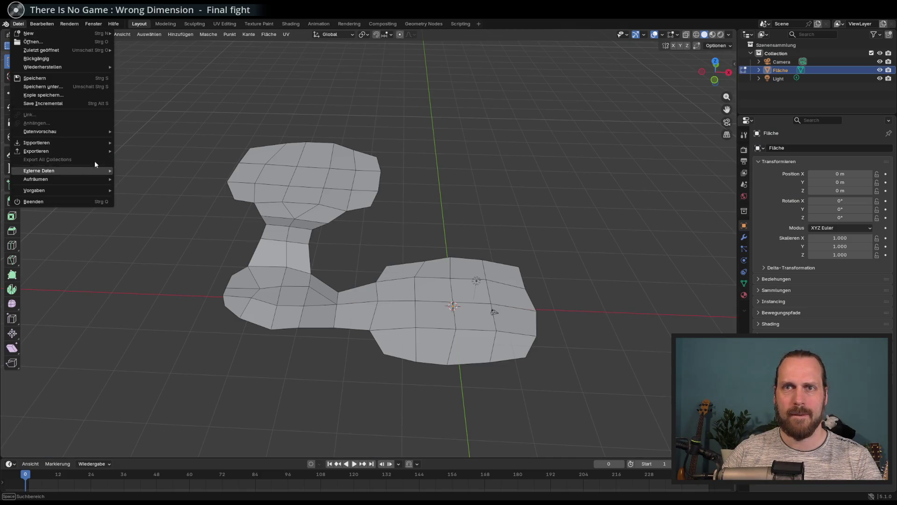
# Orbit around the terrain mesh and check it in front and straight-down top views
pyautogui.moveTo(409, 210)
pyautogui.mouseDown(button='middle')
pyautogui.moveTo(350, 204)
pyautogui.moveTo(380, 206)
pyautogui.moveTo(342, 185)
pyautogui.moveTo(382, 203)
pyautogui.moveTo(461, 306)
pyautogui.moveTo(427, 274)
pyautogui.mouseUp(button='middle')
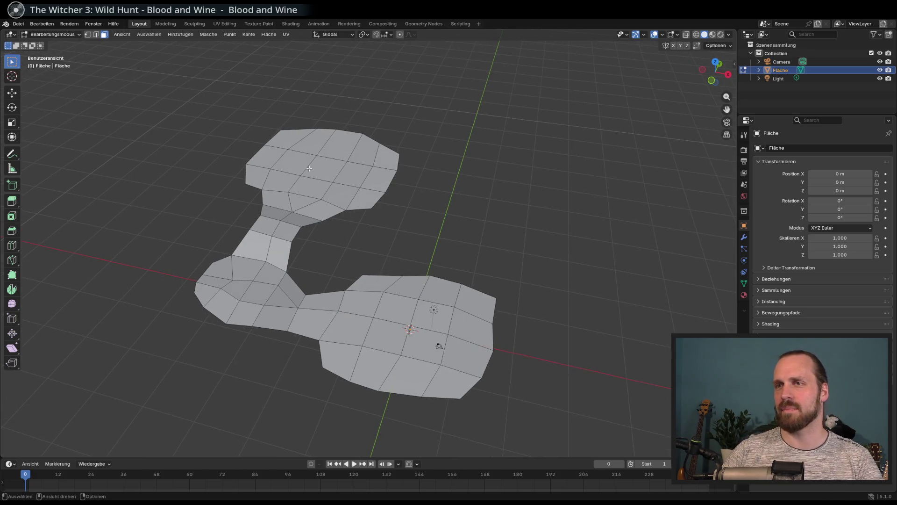
pyautogui.moveTo(509, 350); pyautogui.dragTo(500, 334, button='middle')
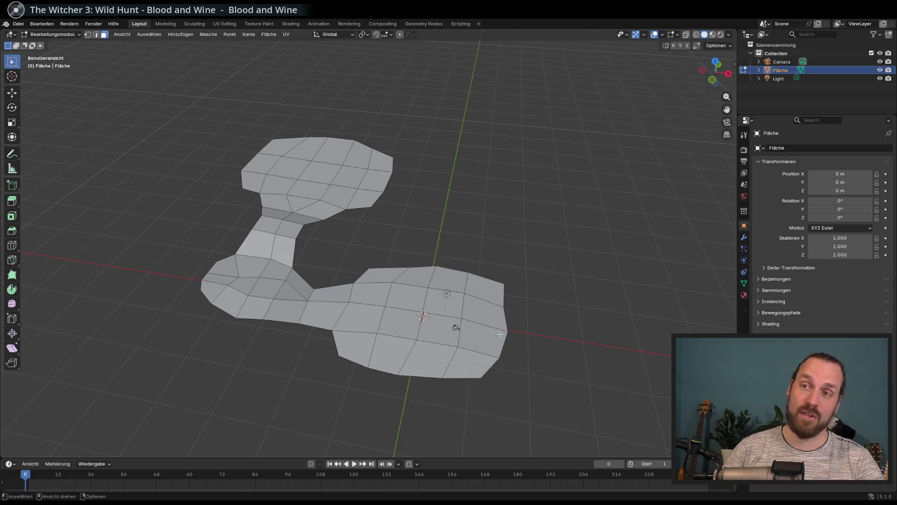
pyautogui.moveTo(500, 334)
pyautogui.mouseDown(button='middle')
pyautogui.moveTo(448, 314)
pyautogui.moveTo(490, 334)
pyautogui.mouseUp(button='middle')
pyautogui.press('KP_1')
pyautogui.press('KP_7')
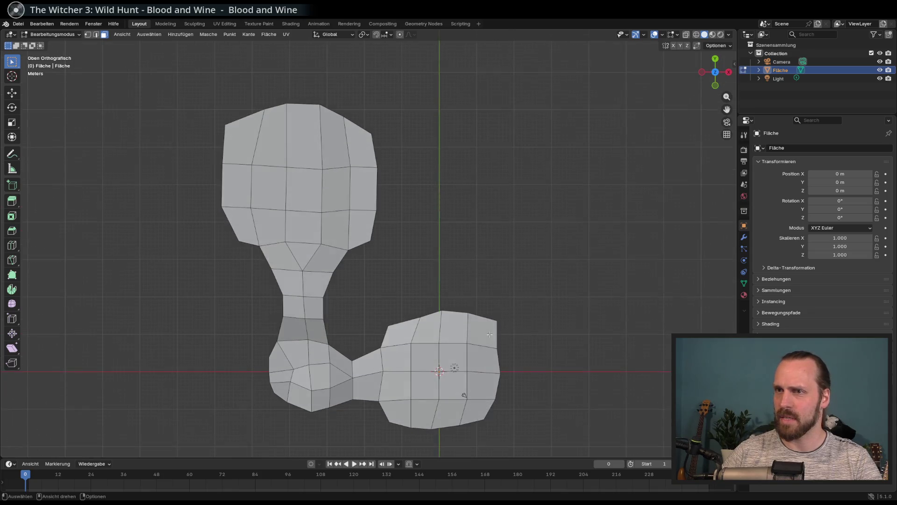
pyautogui.moveTo(410, 254)
pyautogui.mouseDown(button='middle')
pyautogui.moveTo(357, 191)
pyautogui.moveTo(394, 198)
pyautogui.moveTo(397, 218)
pyautogui.mouseUp(button='middle')
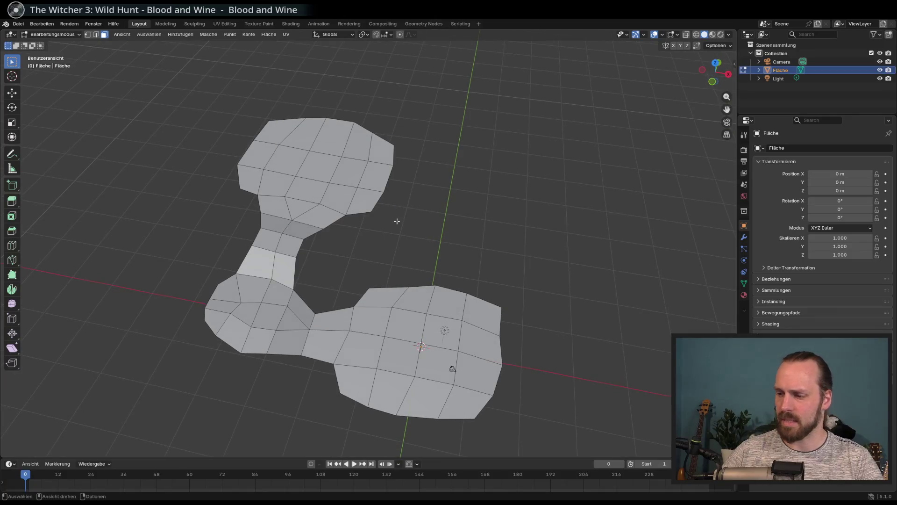
pyautogui.press('KP_7')
# Select the outer row of four faces on the upper platform
pyautogui.moveTo(271, 95); pyautogui.dragTo(336, 213)
pyautogui.click(337, 210)
pyautogui.click(268, 188)
pyautogui.keyDown('ctrl'); pyautogui.click(337, 190); pyautogui.keyUp('ctrl')
pyautogui.moveTo(337, 189); pyautogui.dragTo(346, 172, button='middle')
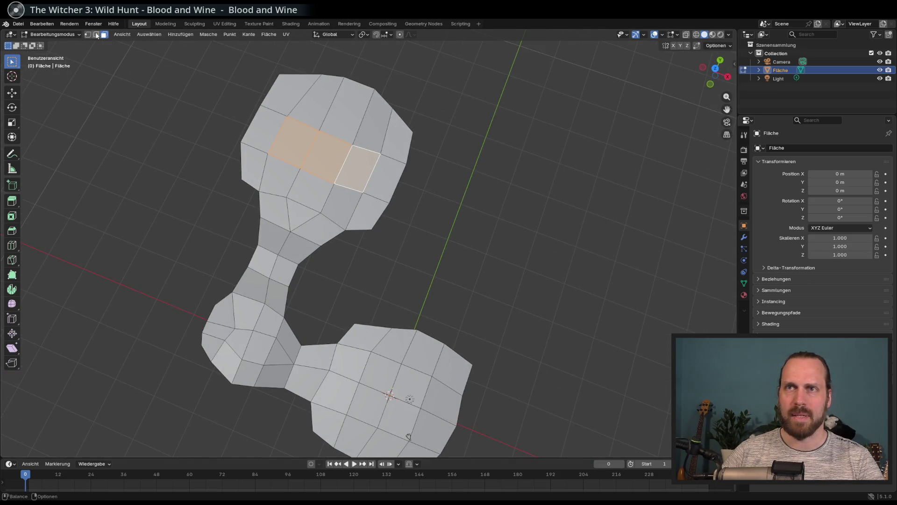
pyautogui.click(280, 91)
pyautogui.keyDown('shift'); pyautogui.click(311, 96); pyautogui.keyUp('shift')
pyautogui.keyDown('shift'); pyautogui.click(346, 105); pyautogui.keyUp('shift')
pyautogui.keyDown('shift'); pyautogui.click(383, 123); pyautogui.keyUp('shift')
# Raise the selected faces about 2.2 m in front view, then deselect them
pyautogui.press('KP_1')
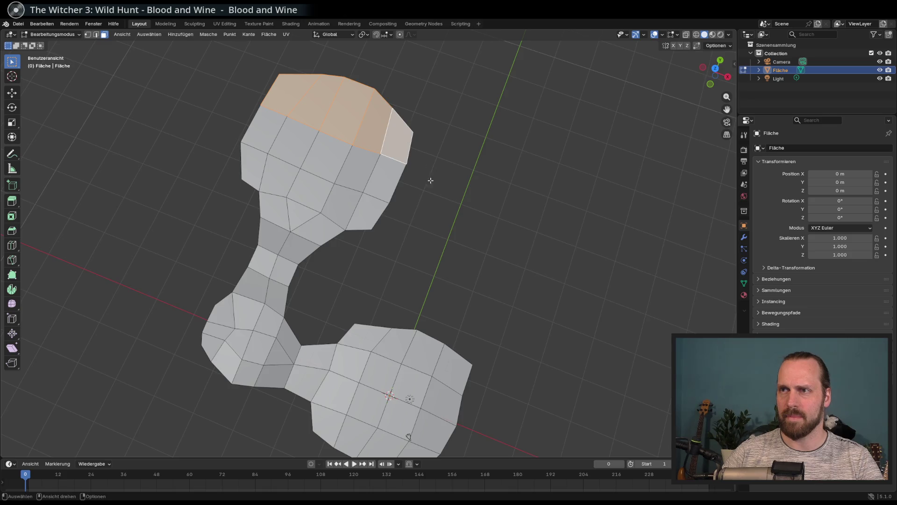
pyautogui.press('g')
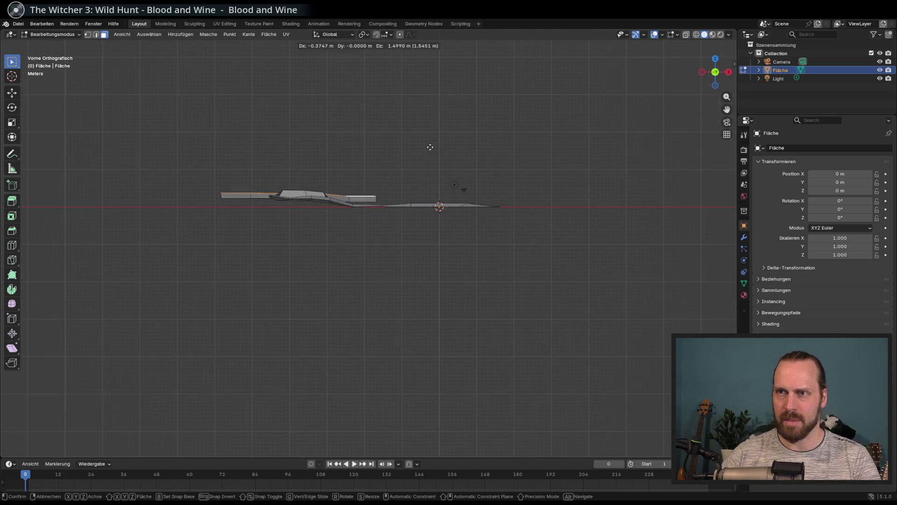
pyautogui.click(433, 146)
pyautogui.moveTo(432, 146); pyautogui.dragTo(440, 168, button='middle')
pyautogui.moveTo(423, 197)
pyautogui.mouseDown(button='middle')
pyautogui.moveTo(425, 220)
pyautogui.moveTo(420, 194)
pyautogui.moveTo(443, 205)
pyautogui.moveTo(402, 196)
pyautogui.mouseUp(button='middle')
pyautogui.click(443, 206)
# Save TerrainKomplett.blend and orbit and zoom to review the terrain mesh
pyautogui.scroll(-3, 443, 204)
pyautogui.hotkey('ctrl', 's')
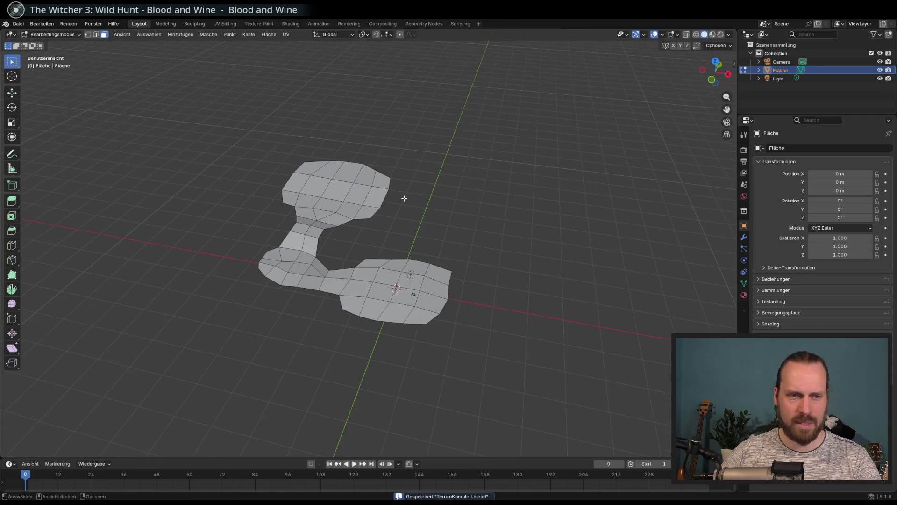
pyautogui.scroll(2, 404, 200)
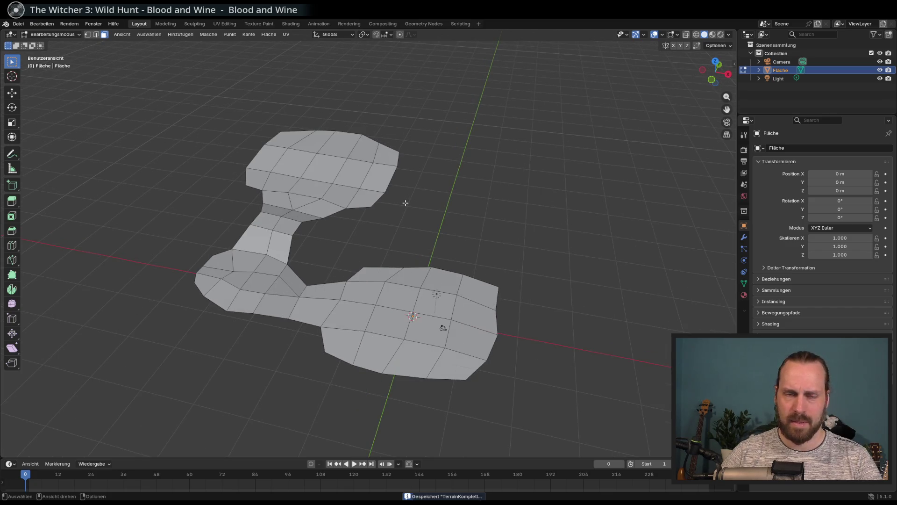
pyautogui.moveTo(402, 204)
pyautogui.mouseDown(button='middle')
pyautogui.moveTo(388, 196)
pyautogui.moveTo(382, 215)
pyautogui.mouseUp(button='middle')
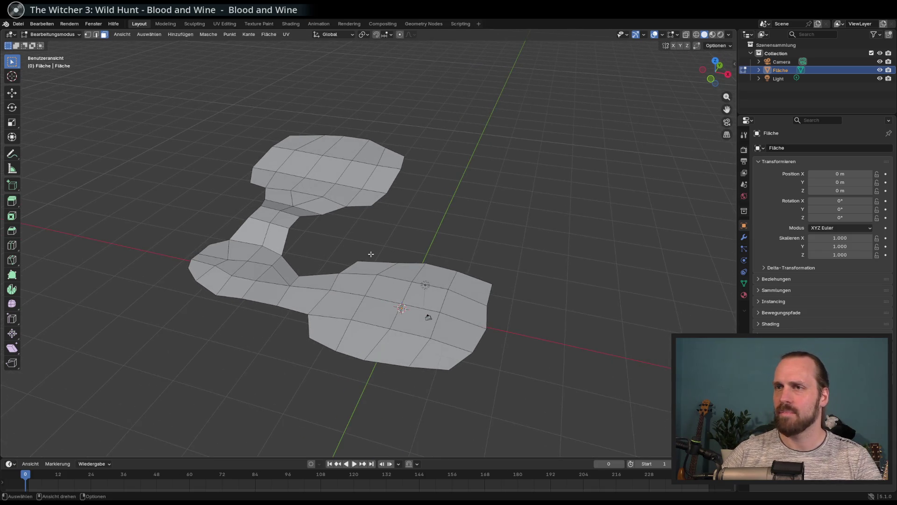
pyautogui.scroll(2, 374, 254)
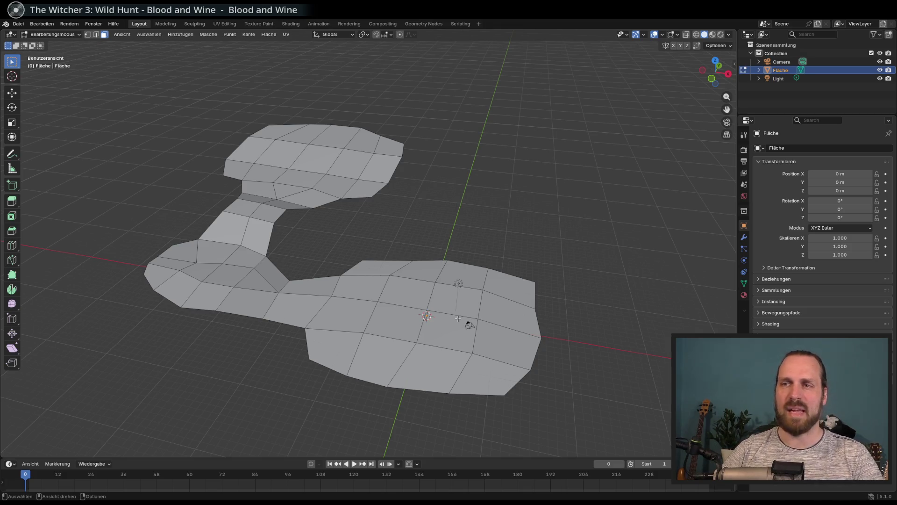
pyautogui.moveTo(334, 243)
pyautogui.mouseDown()
pyautogui.moveTo(200, 175)
pyautogui.moveTo(336, 244)
pyautogui.mouseUp()
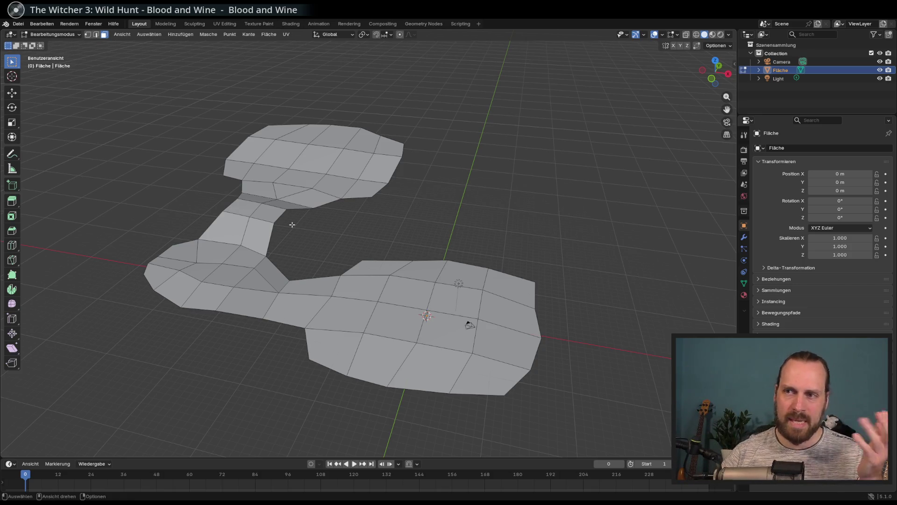
pyautogui.scroll(-3, 212, 271)
# Switch to edge select mode from a wider view of the terrain
pyautogui.moveTo(212, 271); pyautogui.dragTo(197, 275, button='middle')
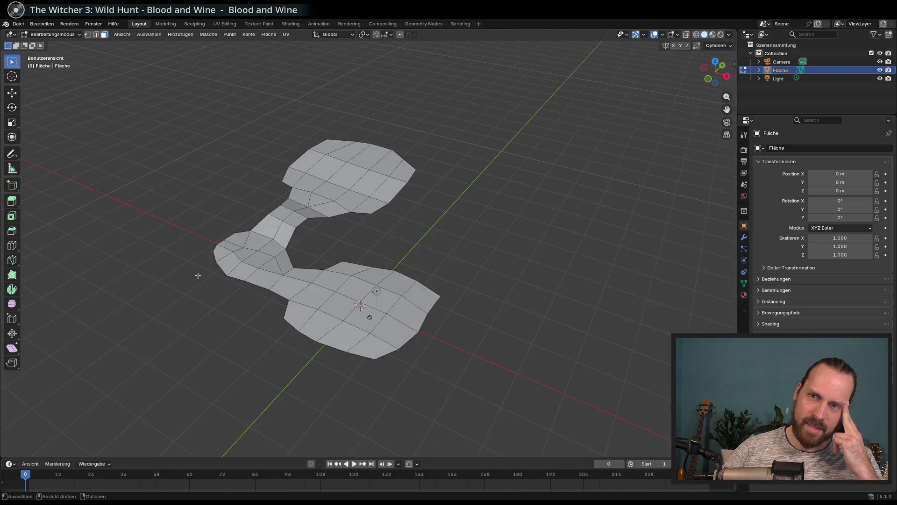
pyautogui.moveTo(189, 219)
pyautogui.keyDown('shift'); pyautogui.mouseDown(button='middle')
pyautogui.moveTo(354, 290)
pyautogui.moveTo(302, 263)
pyautogui.moveTo(295, 280)
pyautogui.moveTo(304, 287)
pyautogui.mouseUp(button='middle'); pyautogui.keyUp('shift')
pyautogui.scroll(2, 355, 289)
pyautogui.click(96, 34)
# From top view, select the junction's left boundary edge and extrude a first strip outward
pyautogui.press('KP_7')
pyautogui.click(339, 343)
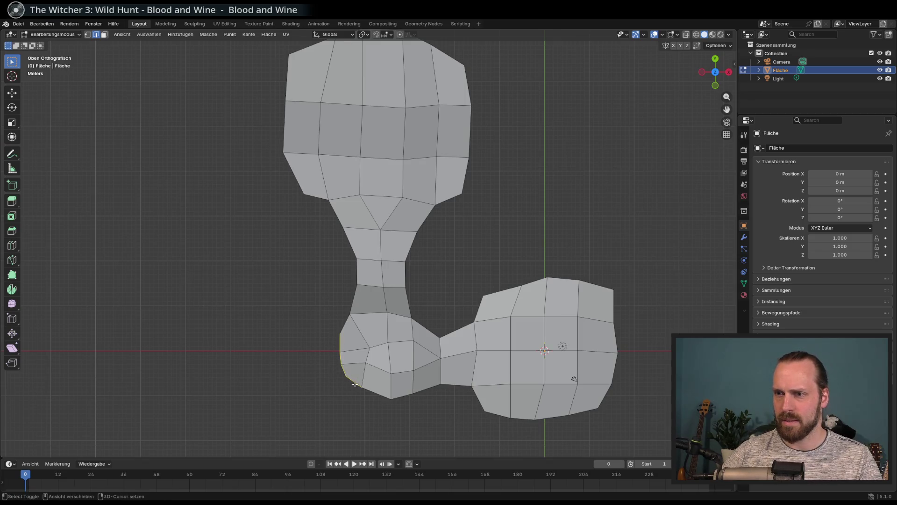
pyautogui.scroll(2, 356, 385)
pyautogui.keyDown('shift'); pyautogui.moveTo(356, 385); pyautogui.dragTo(341, 327, button='middle'); pyautogui.keyUp('shift')
pyautogui.press('e')
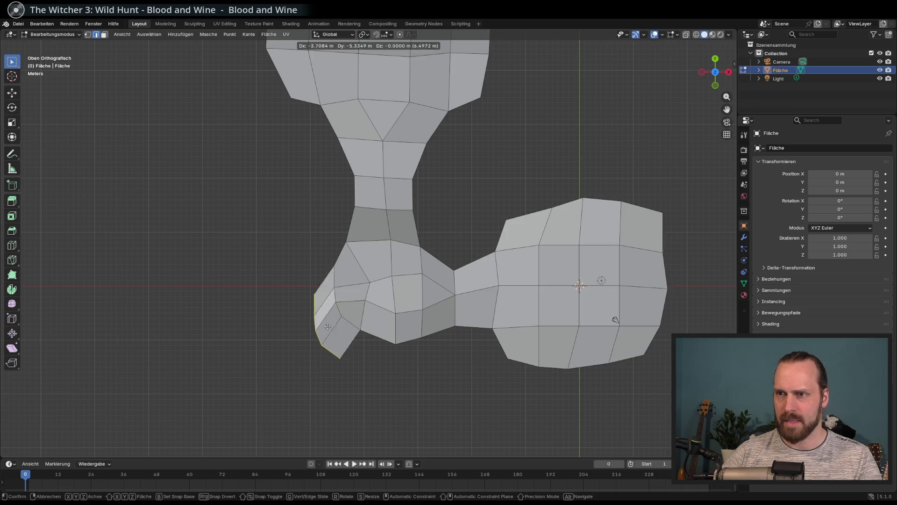
pyautogui.click(311, 318)
# Widen and extrude further strips leftward, then move and narrow the outer edge
pyautogui.press('s')
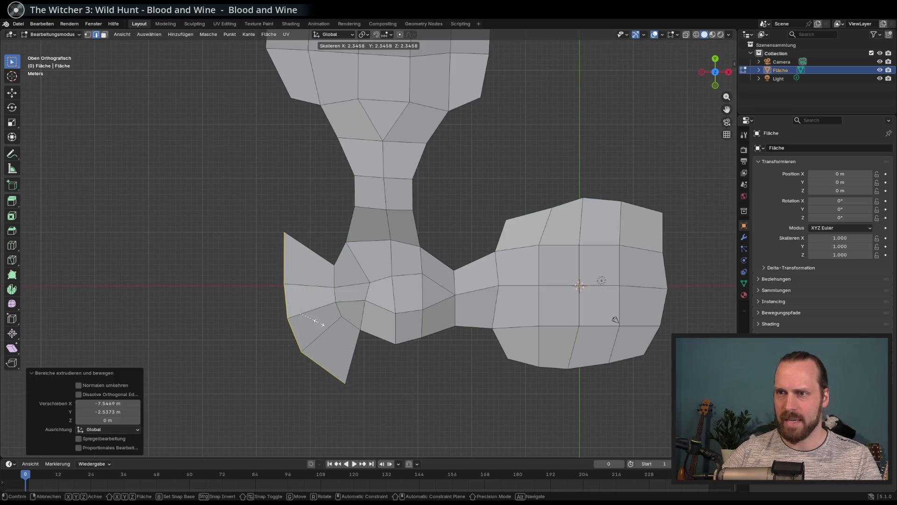
pyautogui.click(318, 322)
pyautogui.press('e')
pyautogui.click(264, 340)
pyautogui.press('e')
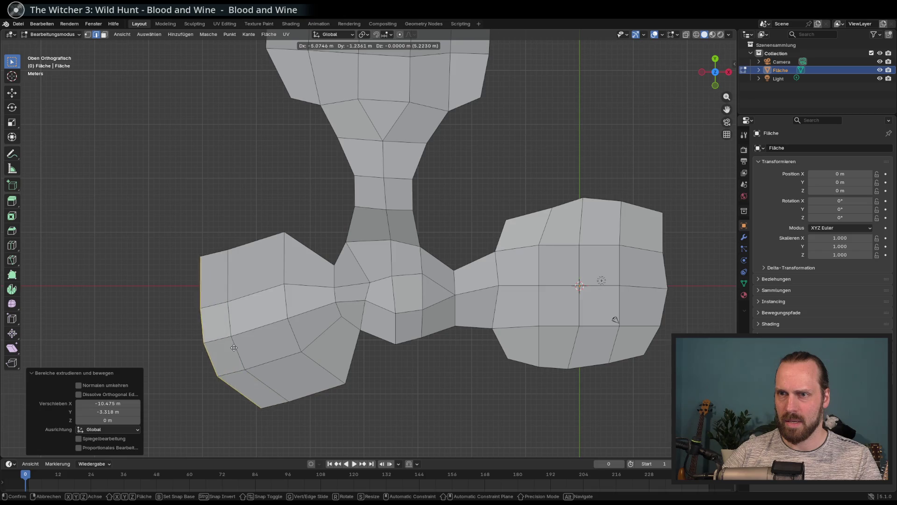
pyautogui.press('s')
pyautogui.press('Escape')
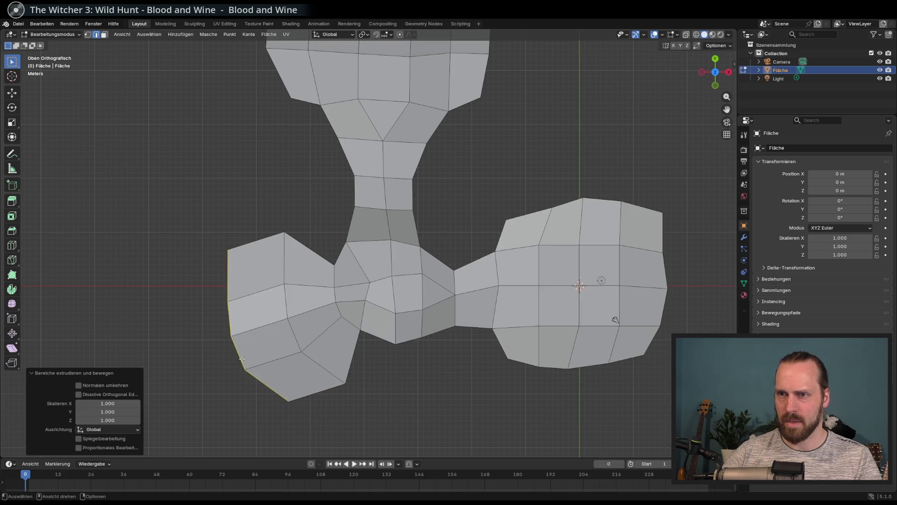
pyautogui.press('g')
pyautogui.click(200, 369)
pyautogui.press('s')
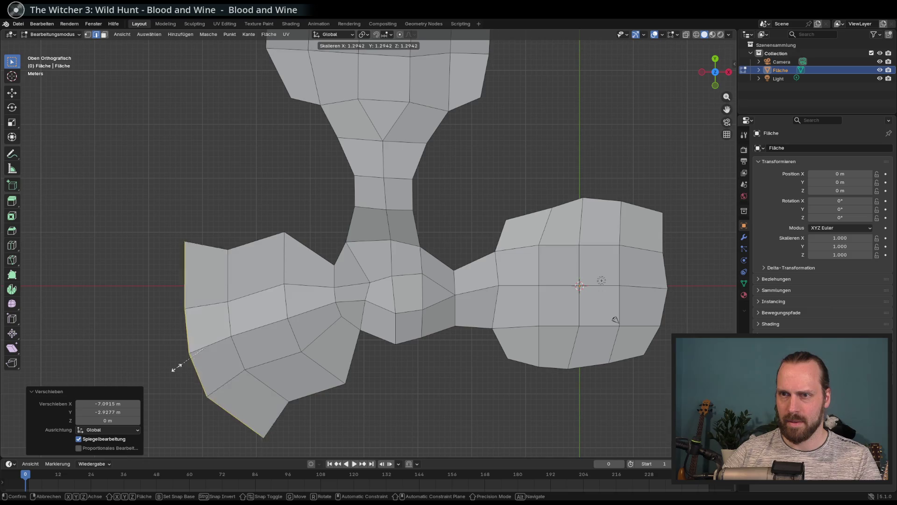
pyautogui.click(208, 360)
# Round the lobe by repositioning its upper and bottom edges
pyautogui.moveTo(207, 360); pyautogui.dragTo(168, 138, button='middle')
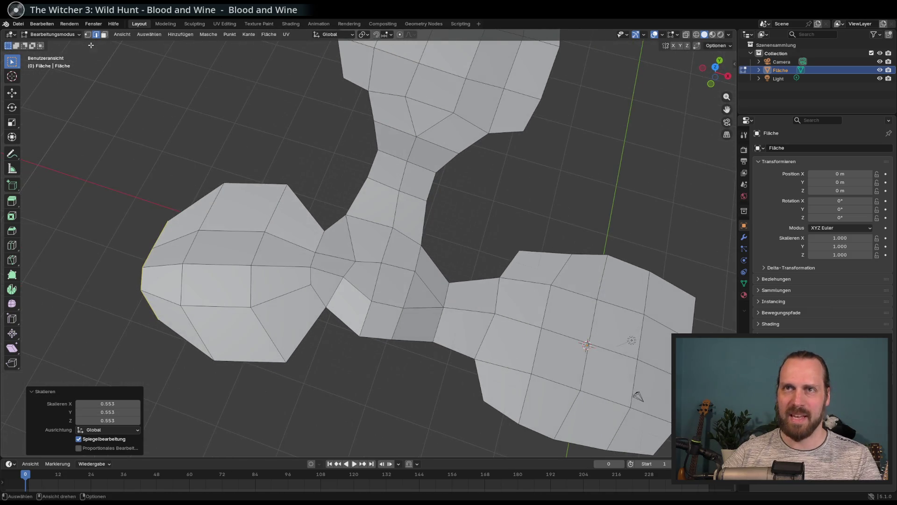
pyautogui.press('KP_7')
pyautogui.click(255, 270)
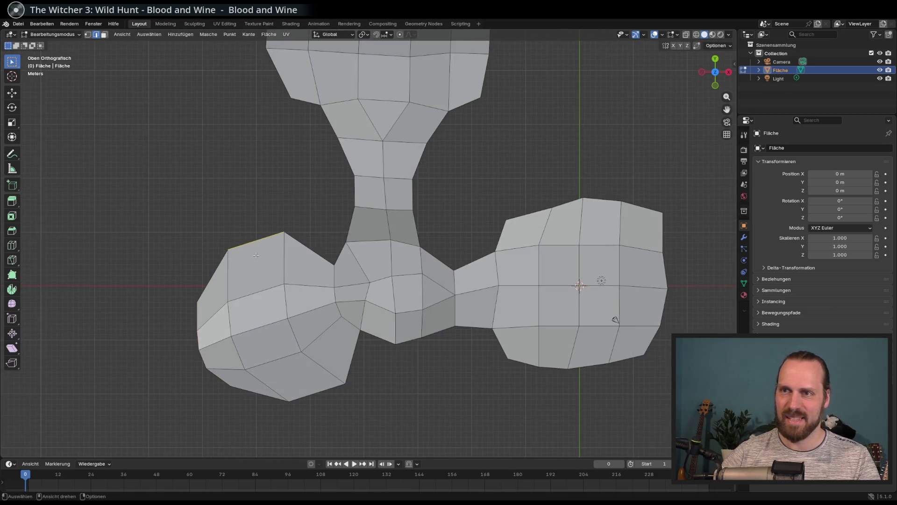
pyautogui.press('g')
pyautogui.click(280, 327)
pyautogui.click(308, 388)
pyautogui.press('g')
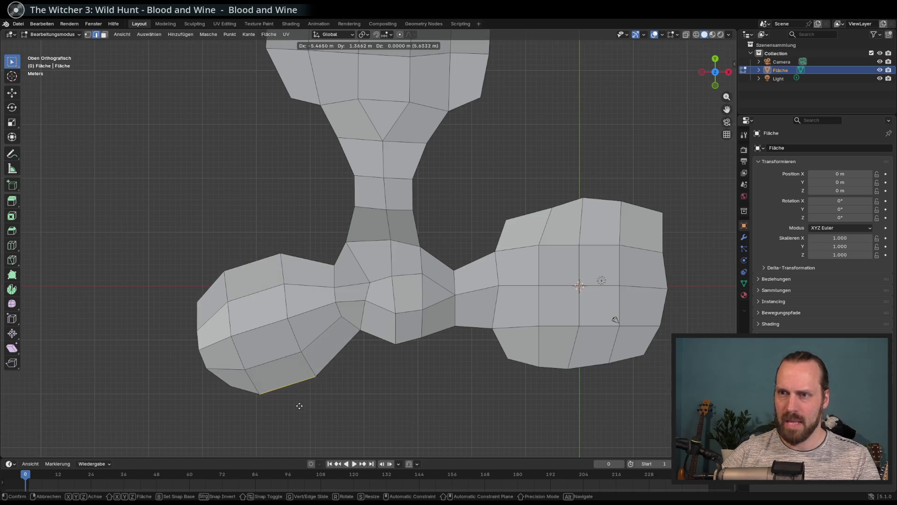
pyautogui.click(297, 407)
pyautogui.moveTo(296, 407)
pyautogui.mouseDown(button='middle')
pyautogui.moveTo(289, 277)
pyautogui.moveTo(302, 322)
pyautogui.mouseUp(button='middle')
pyautogui.press('KP_7')
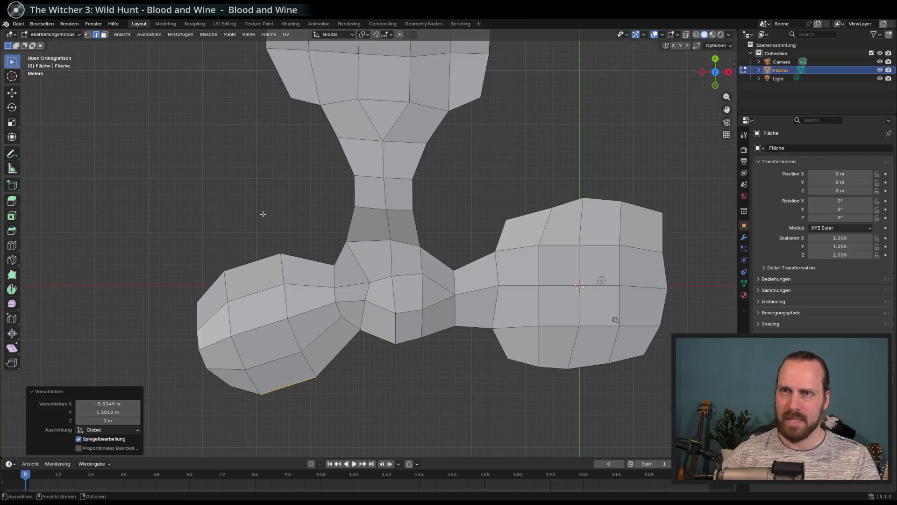
# Box-select the new lobe's faces and lower them about 3 m along Z
pyautogui.press('3')
pyautogui.moveTo(193, 261); pyautogui.dragTo(264, 412)
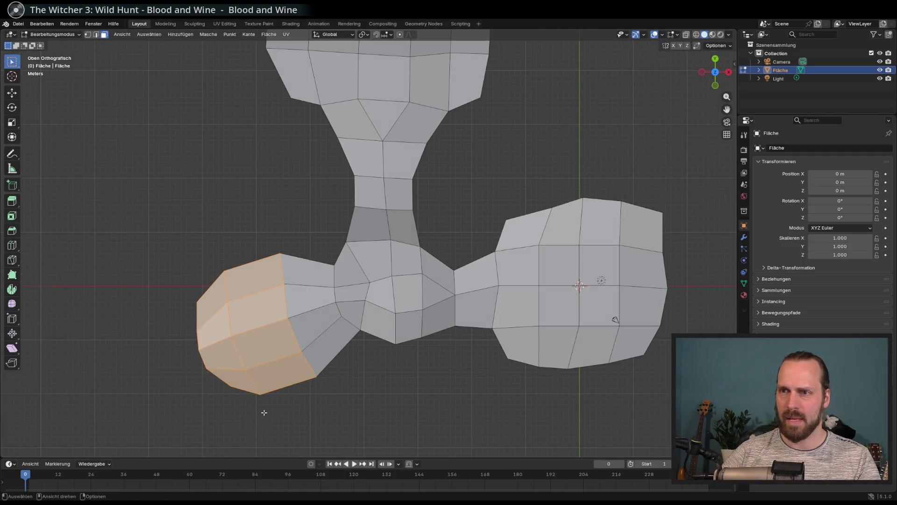
pyautogui.moveTo(265, 412)
pyautogui.mouseDown(button='middle')
pyautogui.moveTo(234, 296)
pyautogui.moveTo(263, 314)
pyautogui.moveTo(243, 224)
pyautogui.moveTo(237, 244)
pyautogui.mouseUp(button='middle')
pyautogui.press('g')
pyautogui.press('z')
pyautogui.click(237, 313)
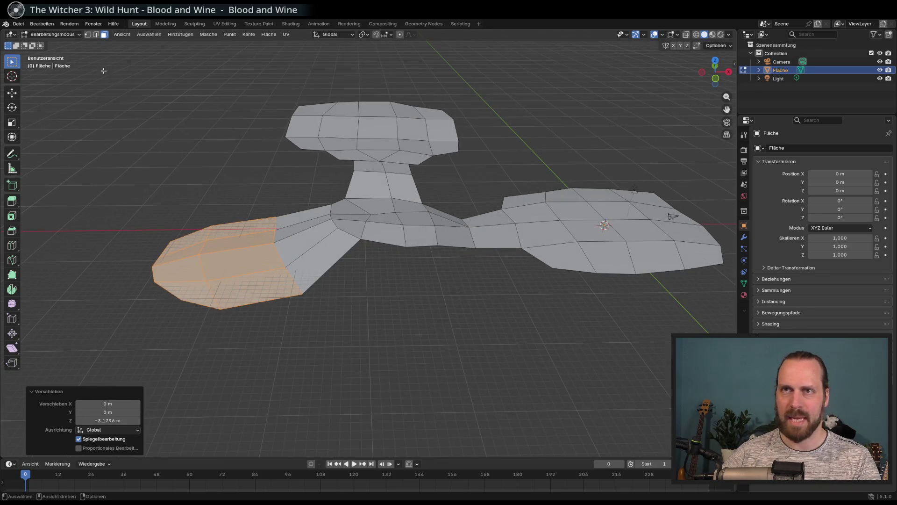
# Lower the edge running across the left lobe, then save TerrainKomplett.blend
pyautogui.press('2')
pyautogui.hotkey('alt', 'a')
pyautogui.keyDown('shift'); pyautogui.click(186, 256); pyautogui.keyUp('shift')
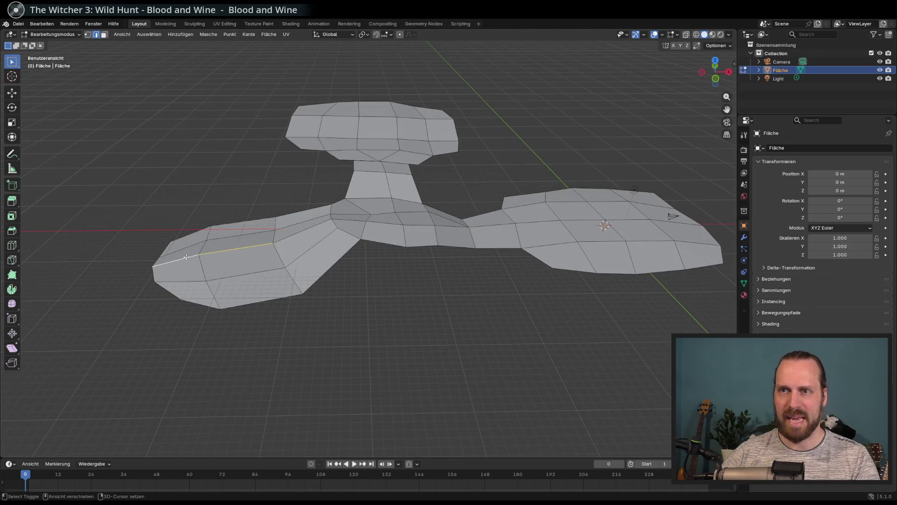
pyautogui.press('g')
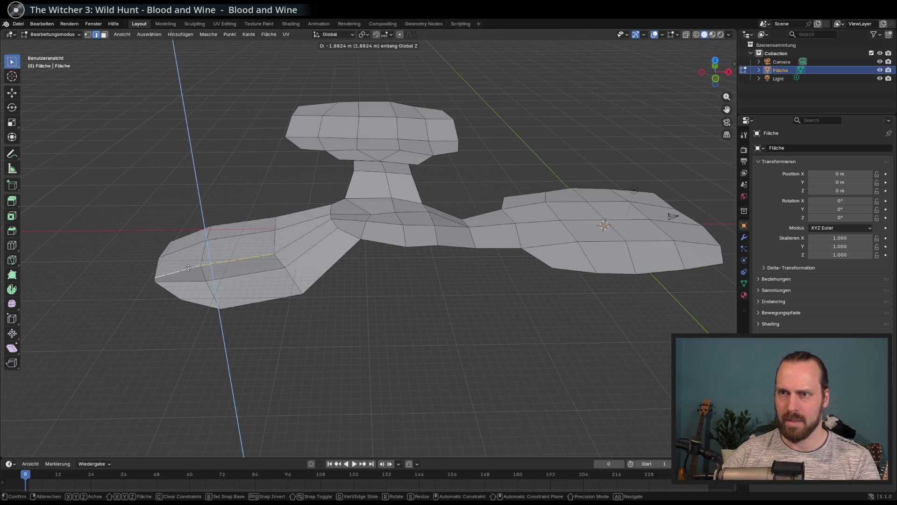
pyautogui.click(187, 264)
pyautogui.moveTo(187, 264)
pyautogui.mouseDown(button='middle')
pyautogui.moveTo(300, 309)
pyautogui.moveTo(367, 313)
pyautogui.moveTo(343, 301)
pyautogui.moveTo(329, 310)
pyautogui.moveTo(319, 276)
pyautogui.moveTo(361, 303)
pyautogui.moveTo(345, 252)
pyautogui.moveTo(321, 275)
pyautogui.moveTo(320, 283)
pyautogui.moveTo(364, 138)
pyautogui.mouseUp(button='middle')
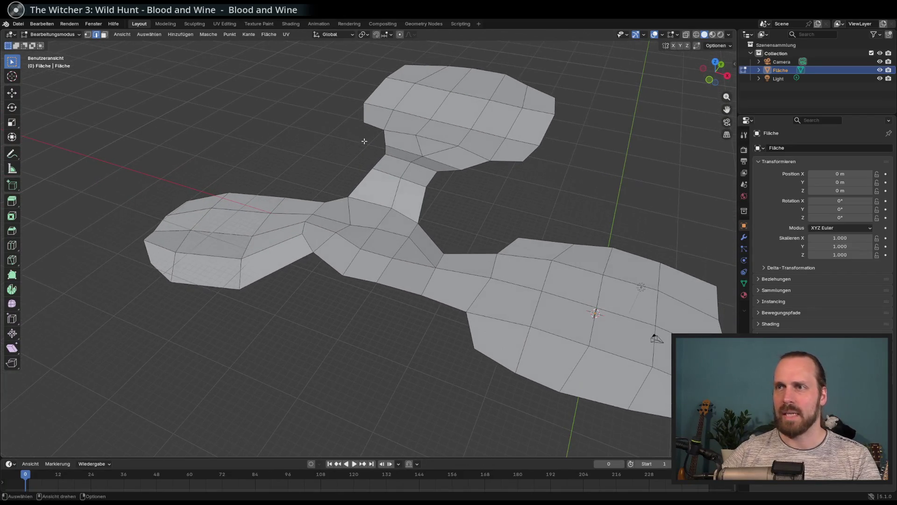
pyautogui.moveTo(421, 311)
pyautogui.mouseDown(button='middle')
pyautogui.moveTo(346, 317)
pyautogui.moveTo(327, 301)
pyautogui.moveTo(386, 198)
pyautogui.moveTo(401, 229)
pyautogui.moveTo(422, 237)
pyautogui.mouseUp(button='middle')
pyautogui.hotkey('ctrl', 's')
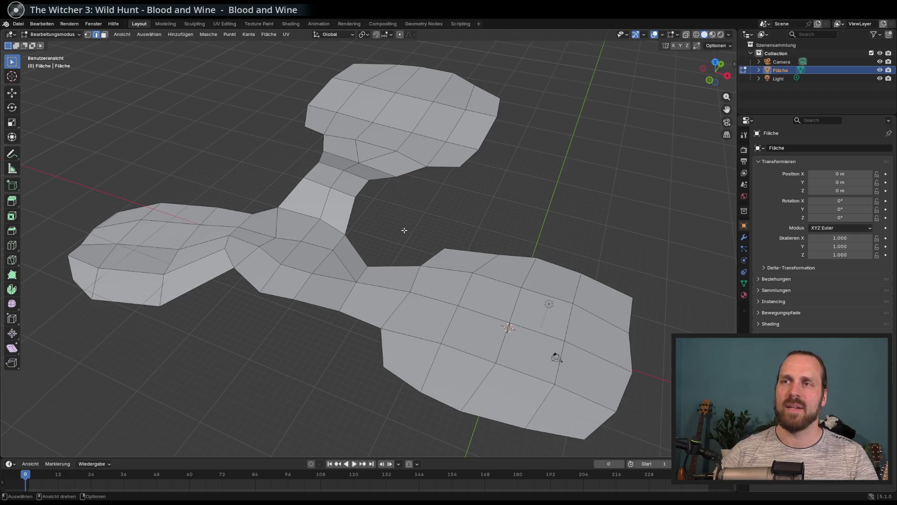
pyautogui.moveTo(301, 161); pyautogui.dragTo(397, 204)
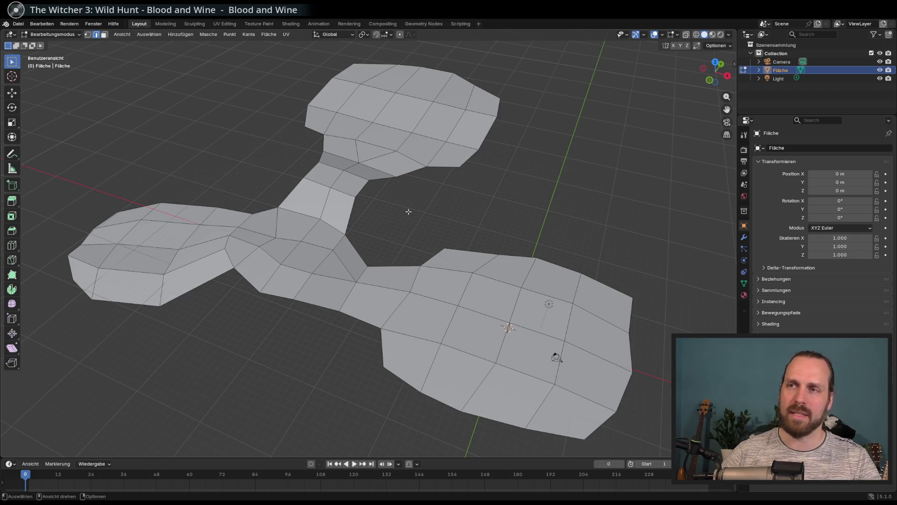
pyautogui.moveTo(433, 224)
pyautogui.mouseDown(button='middle')
pyautogui.moveTo(435, 281)
pyautogui.moveTo(435, 263)
pyautogui.mouseUp(button='middle')
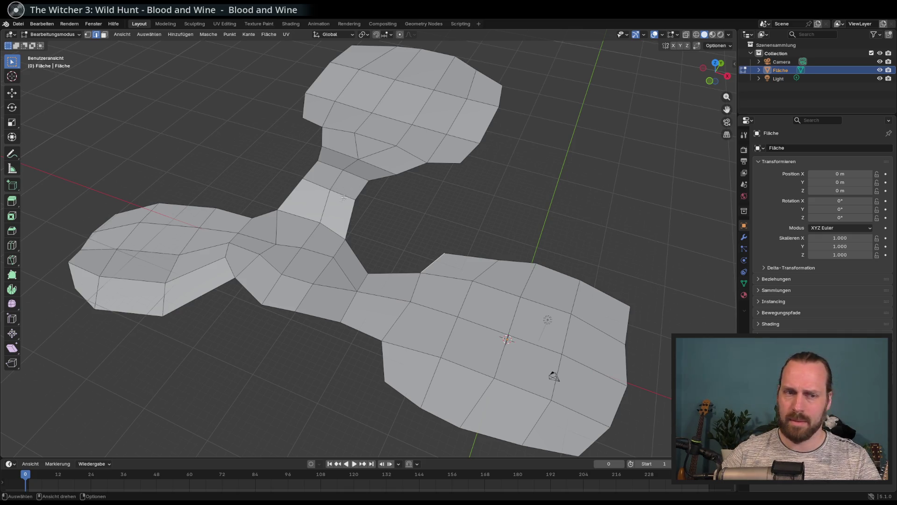
pyautogui.moveTo(441, 251); pyautogui.dragTo(450, 225, button='middle')
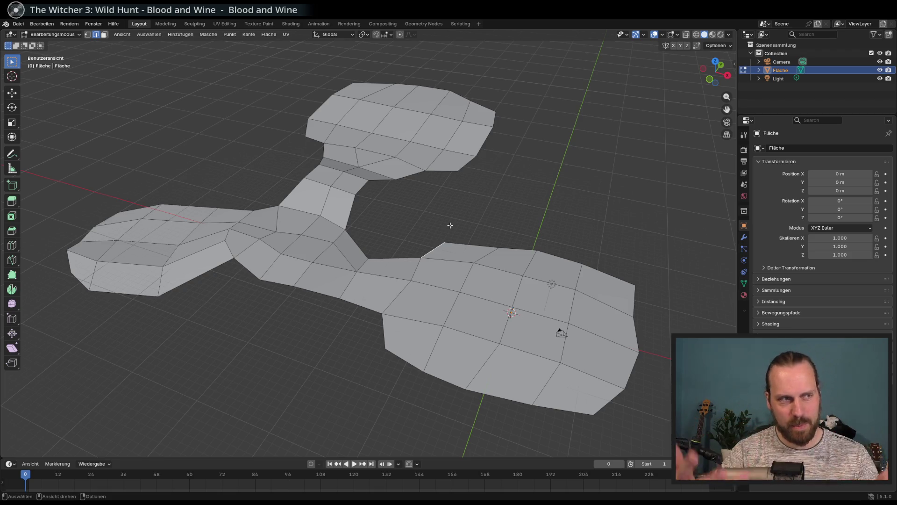
pyautogui.moveTo(451, 225); pyautogui.dragTo(519, 248, button='middle')
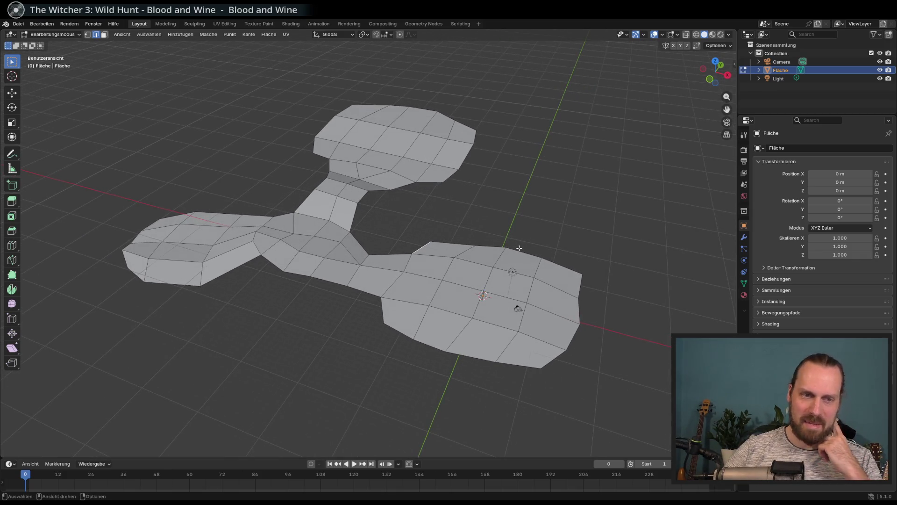
pyautogui.moveTo(519, 248)
pyautogui.mouseDown(button='middle')
pyautogui.moveTo(523, 230)
pyautogui.moveTo(535, 249)
pyautogui.mouseUp(button='middle')
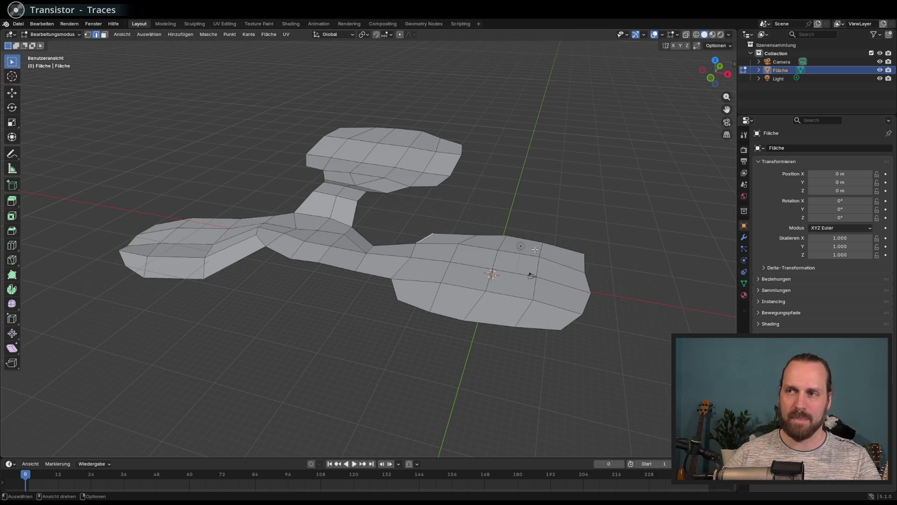
pyautogui.moveTo(537, 249)
pyautogui.mouseDown(button='middle')
pyautogui.moveTo(519, 262)
pyautogui.moveTo(545, 256)
pyautogui.moveTo(449, 238)
pyautogui.moveTo(403, 200)
pyautogui.moveTo(432, 197)
pyautogui.moveTo(319, 249)
pyautogui.mouseUp(button='middle')
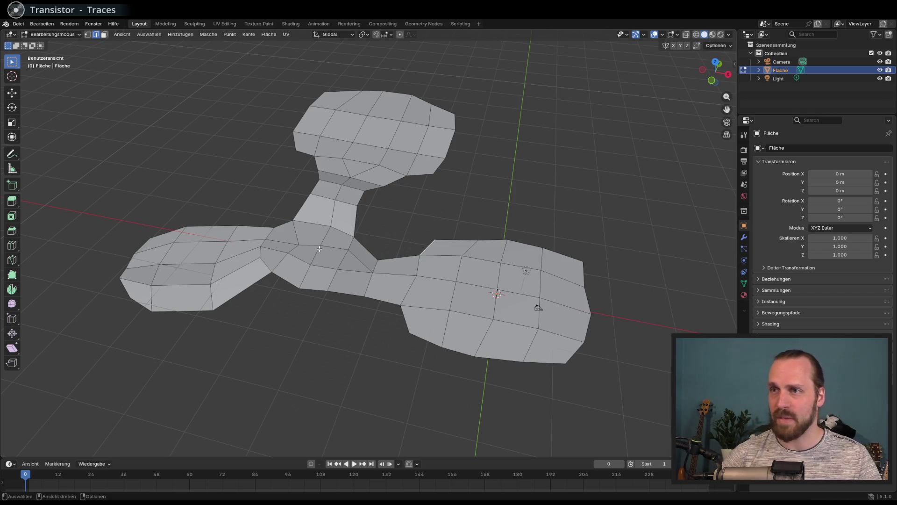
pyautogui.moveTo(368, 237); pyautogui.dragTo(360, 232, button='middle')
pyautogui.scroll(3, 358, 233)
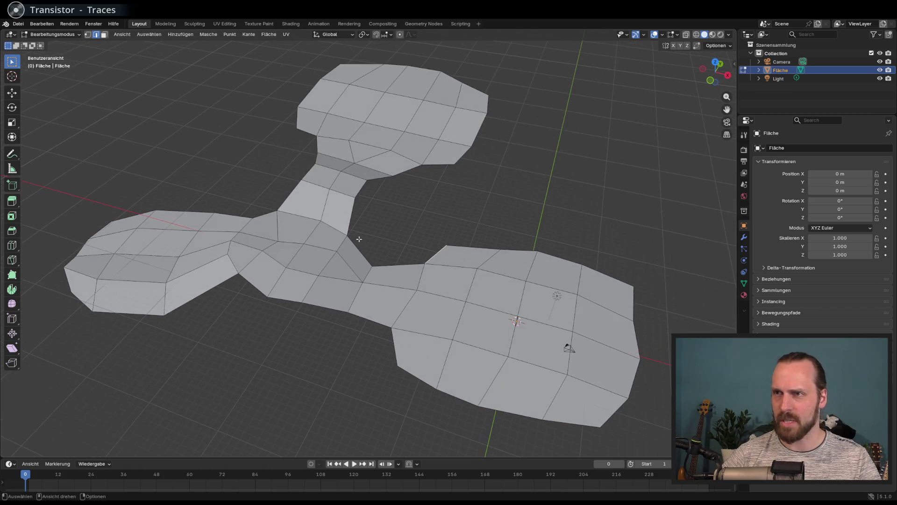
pyautogui.moveTo(355, 234); pyautogui.dragTo(471, 204, button='middle')
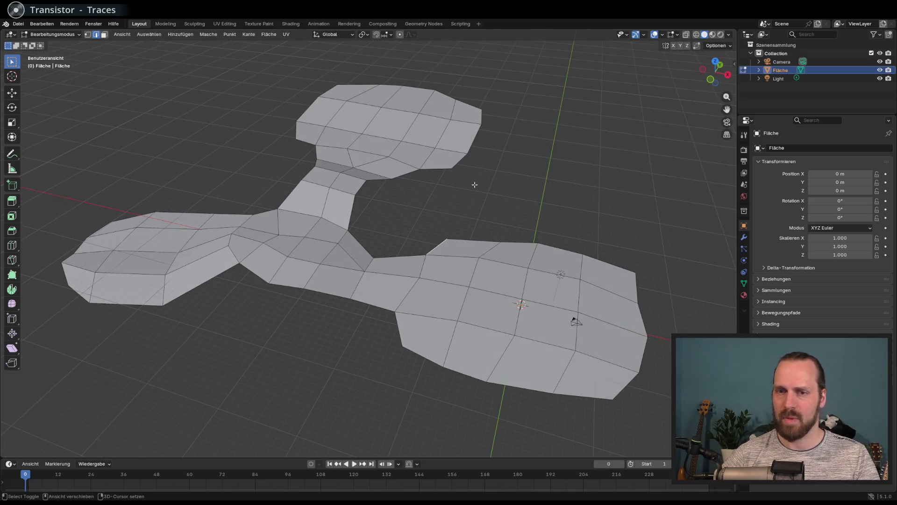
pyautogui.moveTo(474, 184)
pyautogui.mouseDown(button='middle')
pyautogui.moveTo(495, 202)
pyautogui.moveTo(657, 236)
pyautogui.moveTo(566, 232)
pyautogui.mouseUp(button='middle')
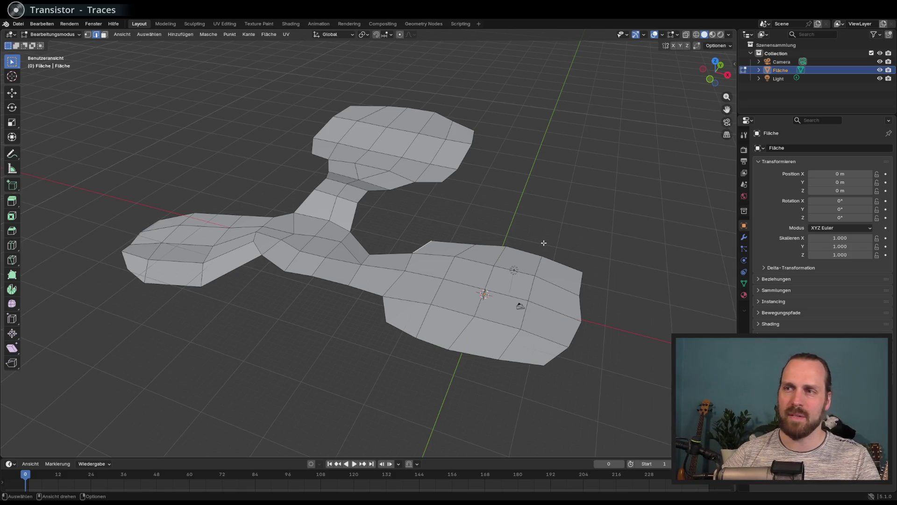
pyautogui.moveTo(511, 267); pyautogui.dragTo(518, 283, button='middle')
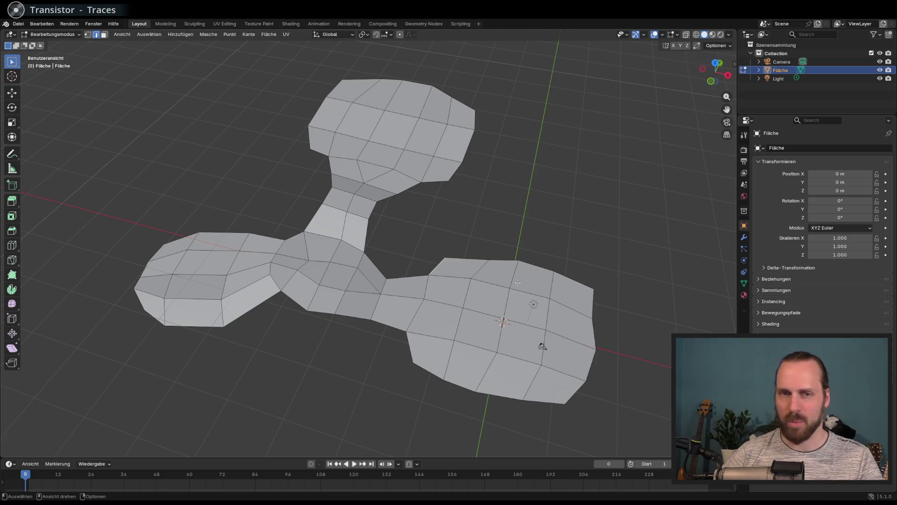
pyautogui.scroll(-2, 516, 264)
pyautogui.scroll(2, 513, 247)
pyautogui.scroll(-1, 513, 245)
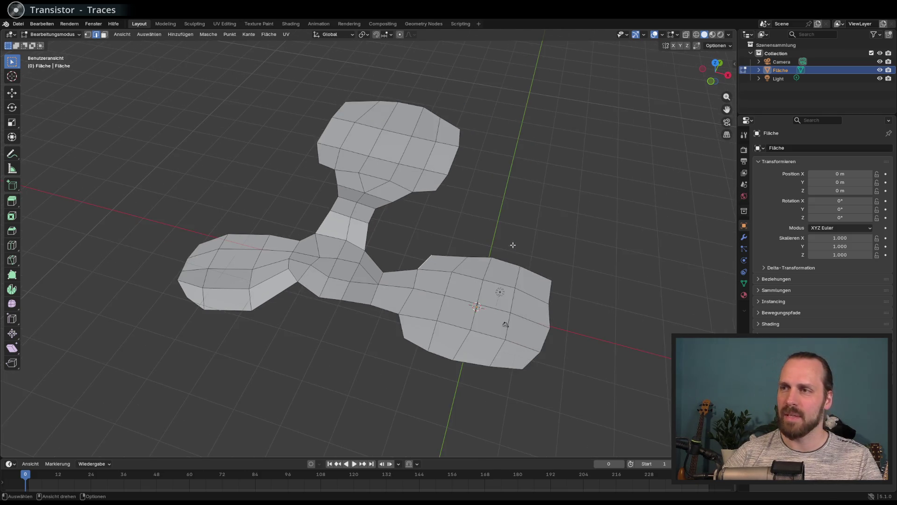
pyautogui.moveTo(515, 250)
pyautogui.mouseDown(button='middle')
pyautogui.moveTo(505, 250)
pyautogui.moveTo(507, 265)
pyautogui.mouseUp(button='middle')
# Check the terrain in top and front views, then rename the Fläche object to InteractionMesh
pyautogui.press('KP_7')
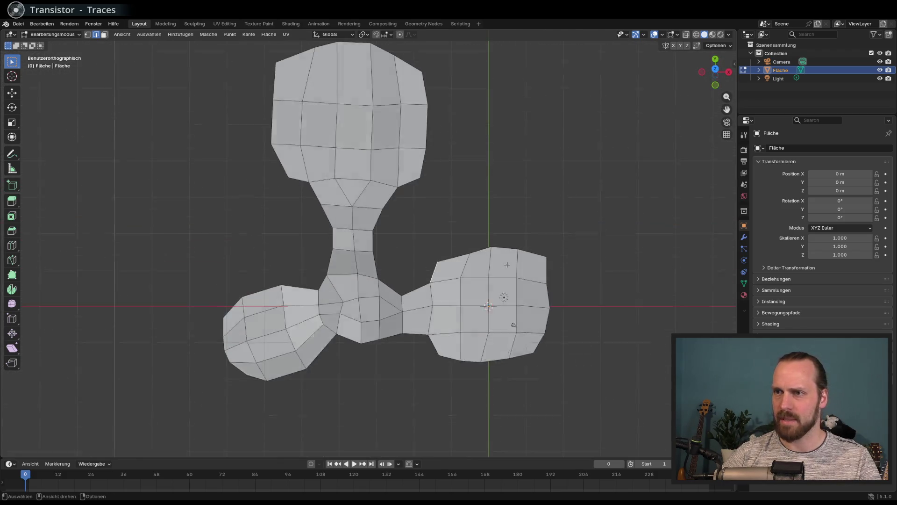
pyautogui.press('KP_1')
pyautogui.moveTo(507, 265)
pyautogui.mouseDown(button='middle')
pyautogui.moveTo(504, 287)
pyautogui.moveTo(565, 286)
pyautogui.moveTo(537, 296)
pyautogui.moveTo(222, 202)
pyautogui.mouseUp(button='middle')
pyautogui.moveTo(574, 297)
pyautogui.mouseDown(button='middle')
pyautogui.moveTo(476, 297)
pyautogui.moveTo(486, 300)
pyautogui.mouseUp(button='middle')
pyautogui.press('F2')
pyautogui.write('Nav')
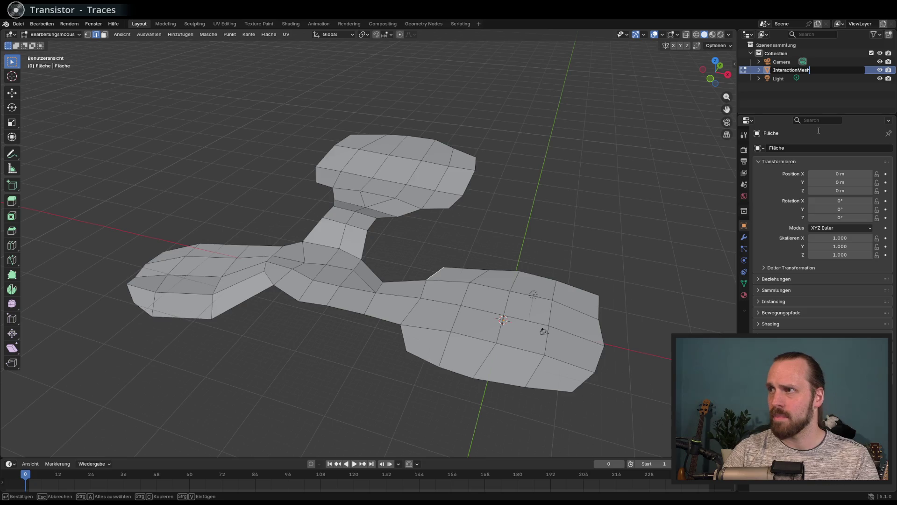
pyautogui.press('Return')
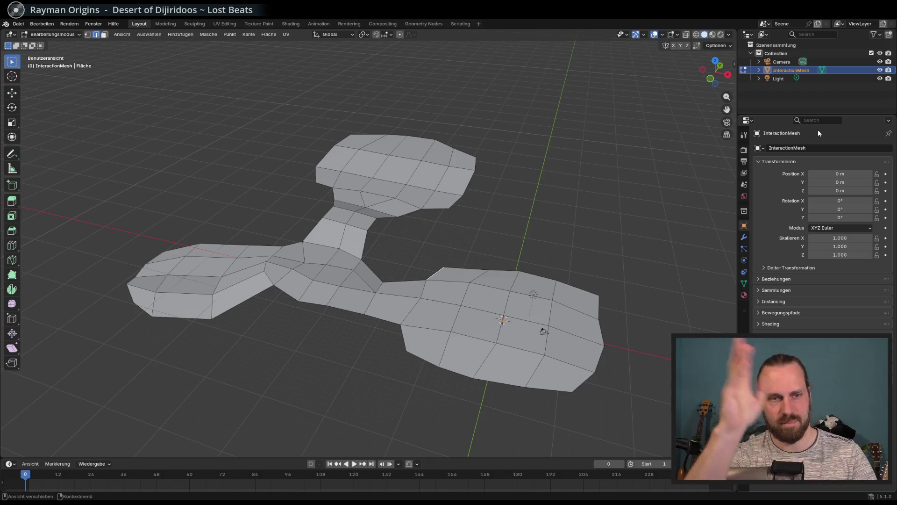
pyautogui.moveTo(393, 327)
pyautogui.mouseDown(button='middle')
pyautogui.moveTo(391, 293)
pyautogui.moveTo(421, 319)
pyautogui.moveTo(429, 303)
pyautogui.mouseUp(button='middle')
pyautogui.scroll(-3, 429, 303)
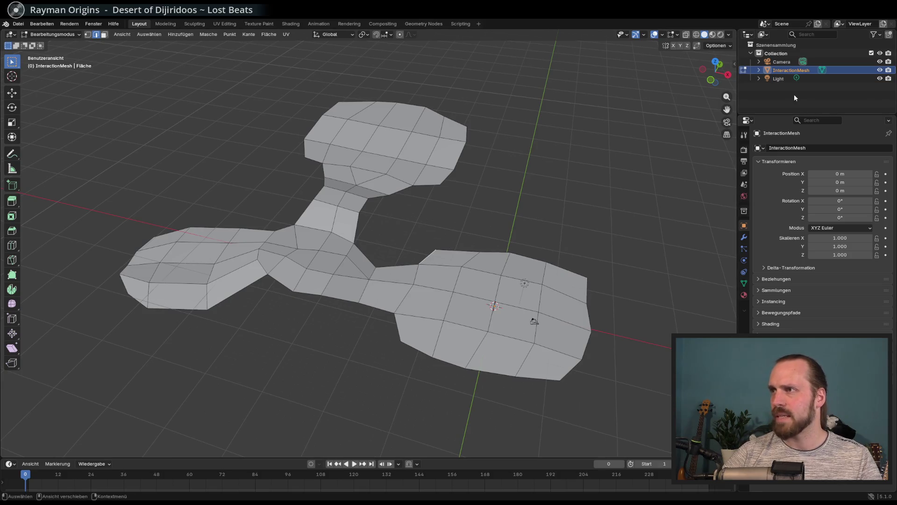
pyautogui.click(775, 81)
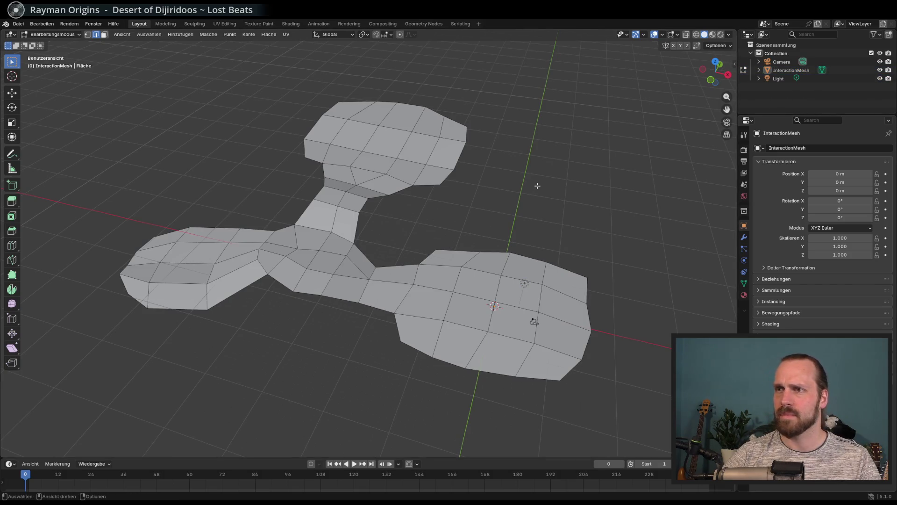
pyautogui.press('Tab')
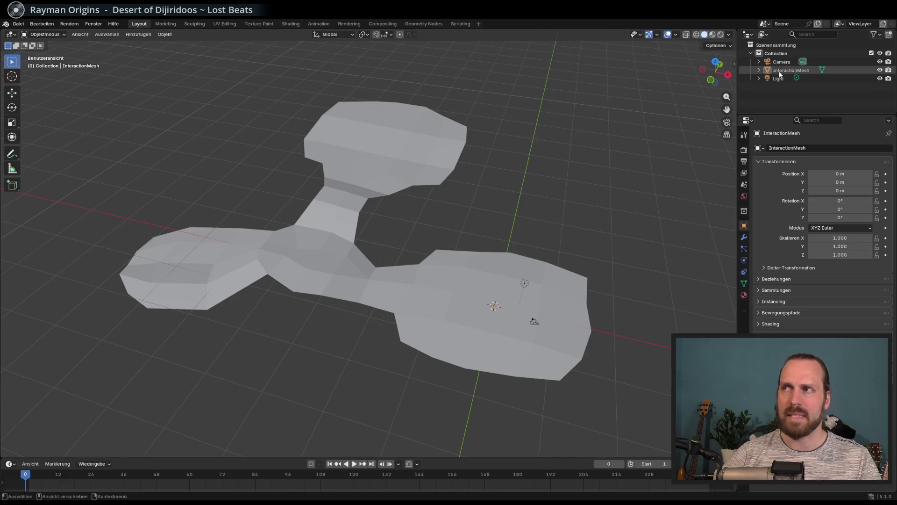
# Select InteractionMesh in the Outliner, save TerrainKomplett.blend, then deselect it
pyautogui.click(785, 73)
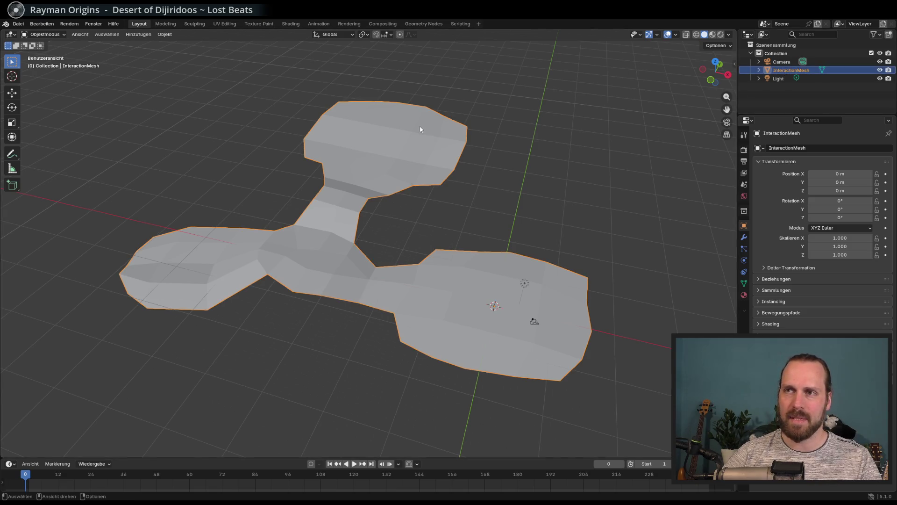
pyautogui.moveTo(315, 236); pyautogui.dragTo(369, 249, button='middle')
pyautogui.hotkey('ctrl', 's')
pyautogui.moveTo(430, 238); pyautogui.dragTo(431, 238, button='middle')
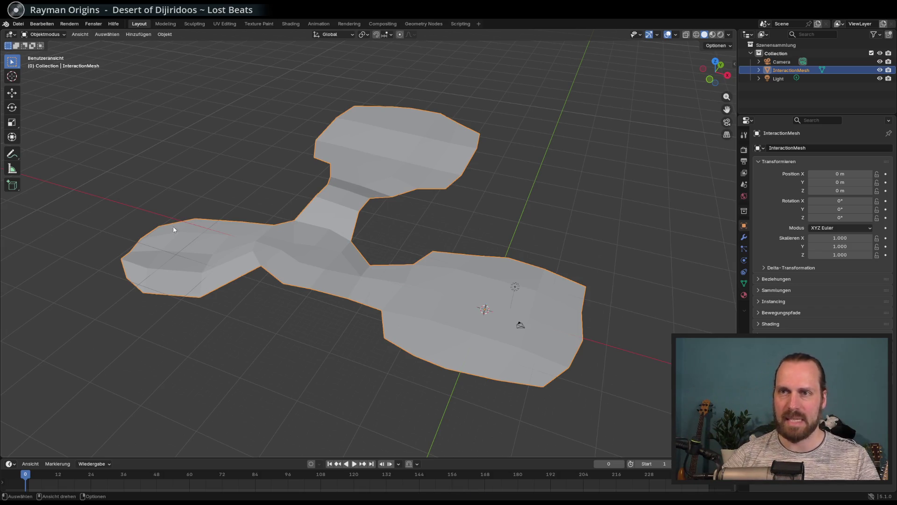
pyautogui.moveTo(450, 231); pyautogui.dragTo(455, 231, button='middle')
pyautogui.click(455, 230)
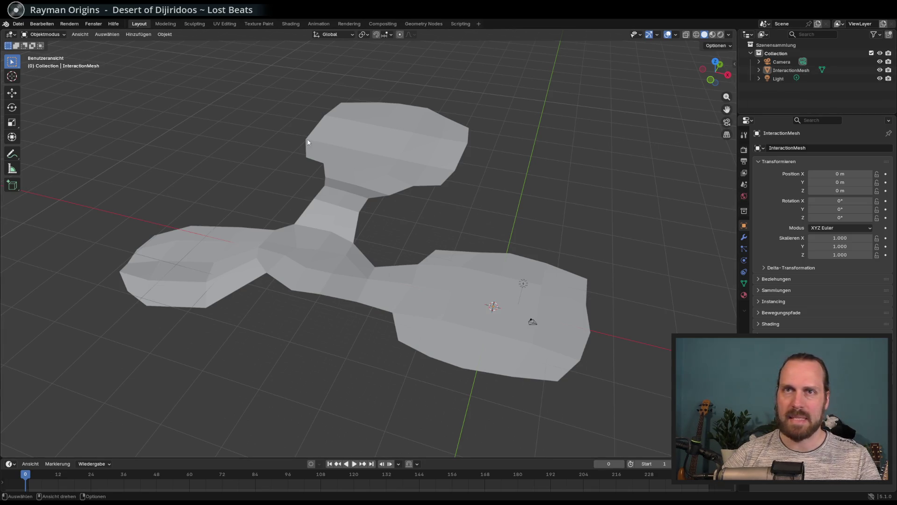
# Dismiss the Apply transforms menu without applying anything, then bring up the Add object menu
pyautogui.hotkey('ctrl', 'a')
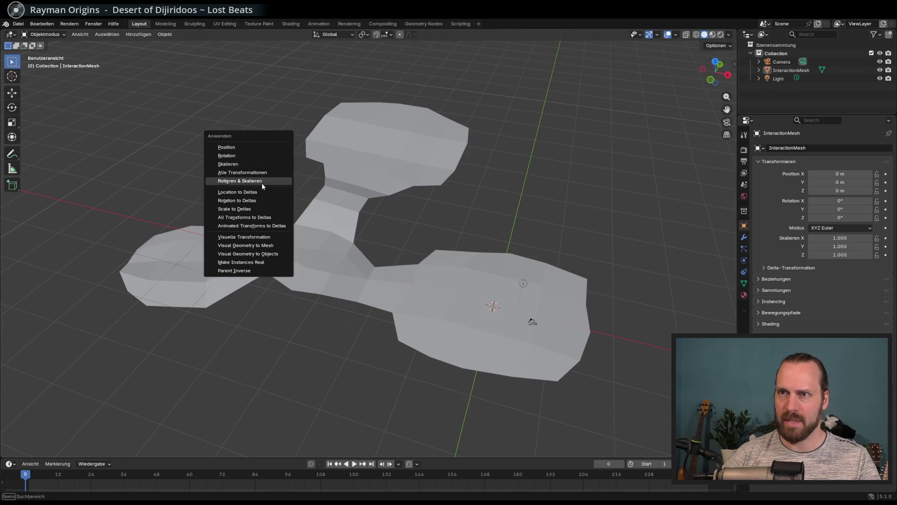
pyautogui.click(485, 205)
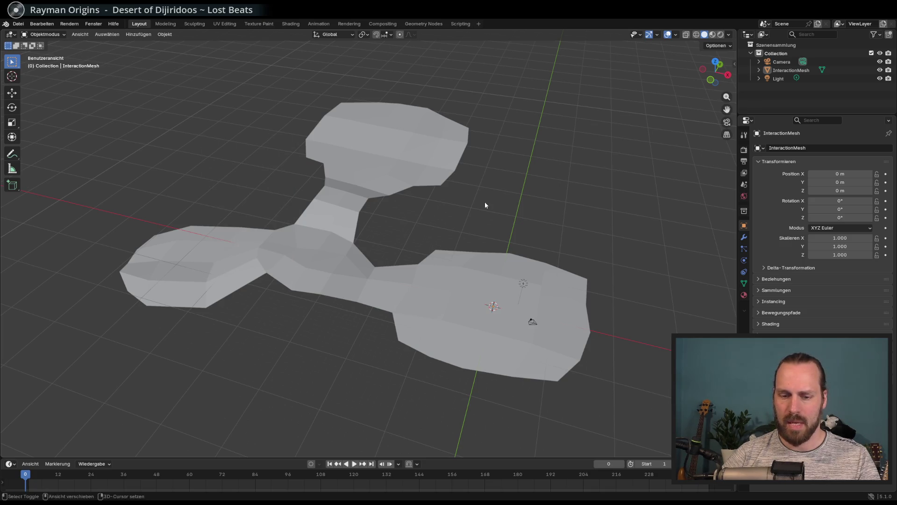
pyautogui.hotkey('shift', 'a')
pyautogui.moveTo(461, 203)
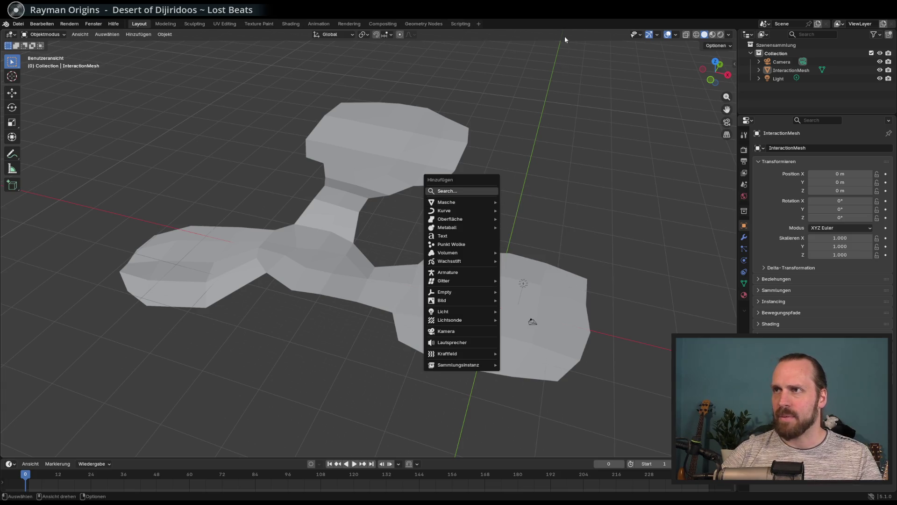
pyautogui.moveTo(567, 23)
pyautogui.mouseDown(button='middle')
pyautogui.moveTo(559, 116)
pyautogui.moveTo(357, 207)
pyautogui.moveTo(381, 201)
pyautogui.moveTo(394, 222)
pyautogui.moveTo(328, 264)
pyautogui.mouseUp(button='middle')
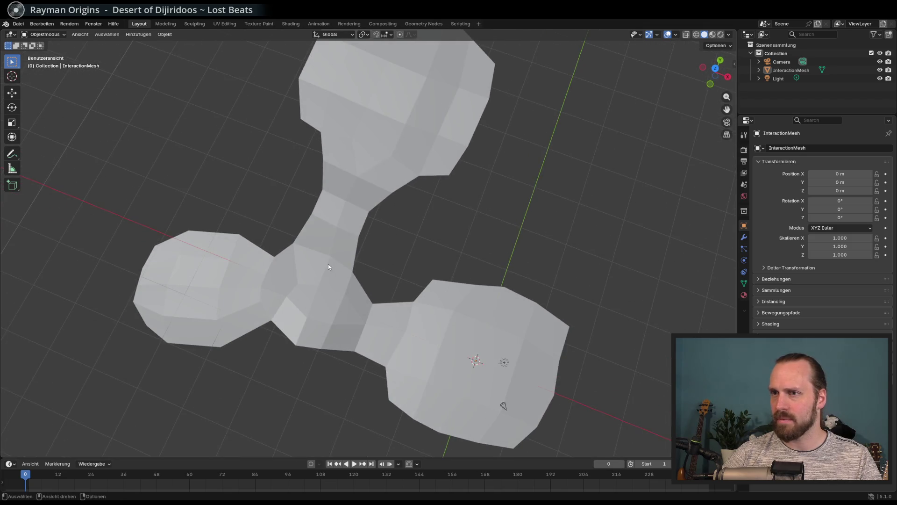
# Orbit around the flat-shaded InteractionMesh terrain to inspect its three platforms from several angles
pyautogui.moveTo(366, 143); pyautogui.dragTo(272, 170, button='middle')
pyautogui.moveTo(348, 166); pyautogui.dragTo(350, 181, button='middle')
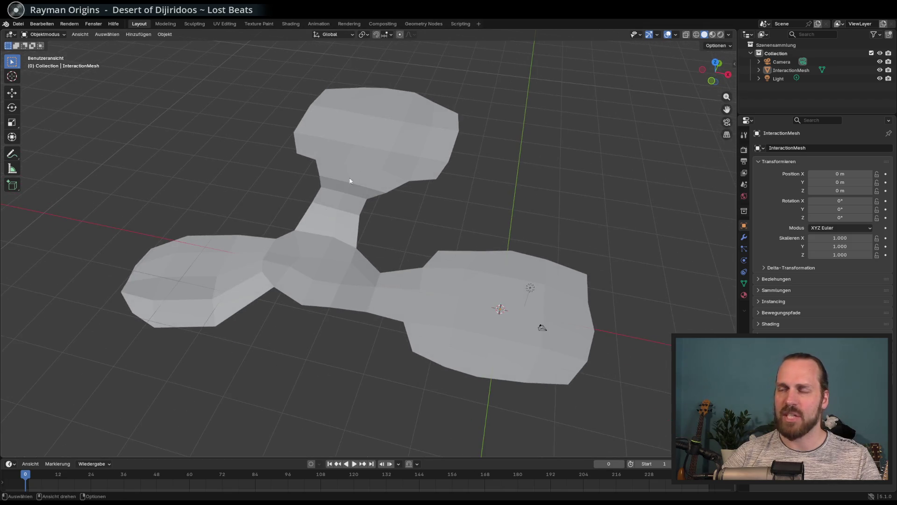
pyautogui.moveTo(416, 282)
pyautogui.mouseDown(button='middle')
pyautogui.moveTo(395, 224)
pyautogui.moveTo(405, 231)
pyautogui.moveTo(390, 228)
pyautogui.mouseUp(button='middle')
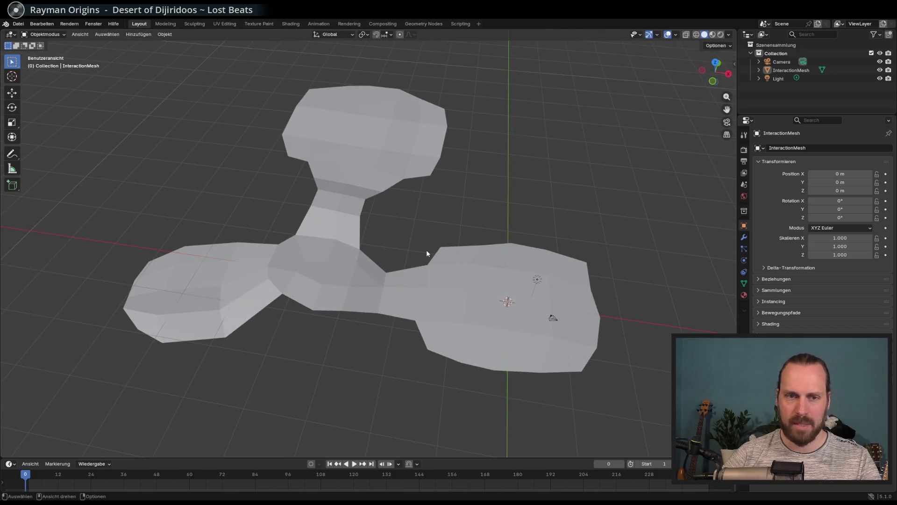
pyautogui.moveTo(427, 251)
pyautogui.mouseDown(button='middle')
pyautogui.moveTo(406, 245)
pyautogui.moveTo(417, 235)
pyautogui.moveTo(428, 254)
pyautogui.moveTo(439, 246)
pyautogui.moveTo(434, 261)
pyautogui.moveTo(437, 253)
pyautogui.mouseUp(button='middle')
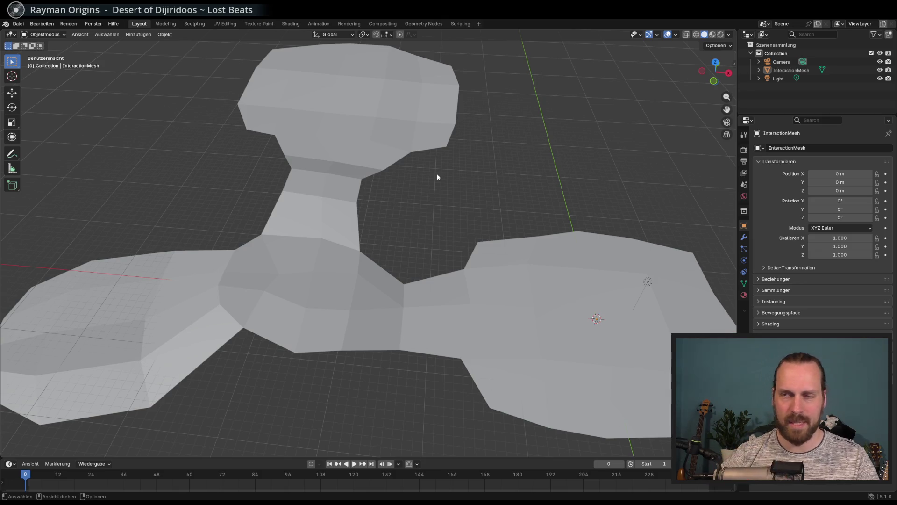
pyautogui.moveTo(437, 177)
pyautogui.mouseDown(button='middle')
pyautogui.moveTo(417, 174)
pyautogui.moveTo(397, 204)
pyautogui.moveTo(404, 239)
pyautogui.moveTo(405, 222)
pyautogui.mouseUp(button='middle')
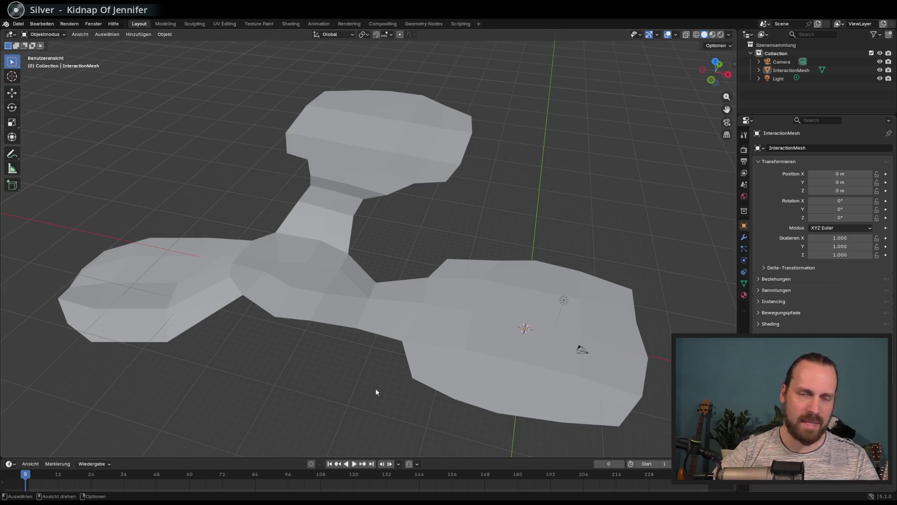
pyautogui.moveTo(375, 385)
pyautogui.mouseDown(button='middle')
pyautogui.moveTo(370, 364)
pyautogui.moveTo(341, 369)
pyautogui.moveTo(345, 360)
pyautogui.moveTo(371, 362)
pyautogui.moveTo(348, 346)
pyautogui.moveTo(621, 377)
pyautogui.moveTo(637, 360)
pyautogui.moveTo(506, 329)
pyautogui.moveTo(523, 318)
pyautogui.mouseUp(button='middle')
# Select and copy the InteractionMesh object, then enter Edit Mode with a top-down view
pyautogui.click(787, 71)
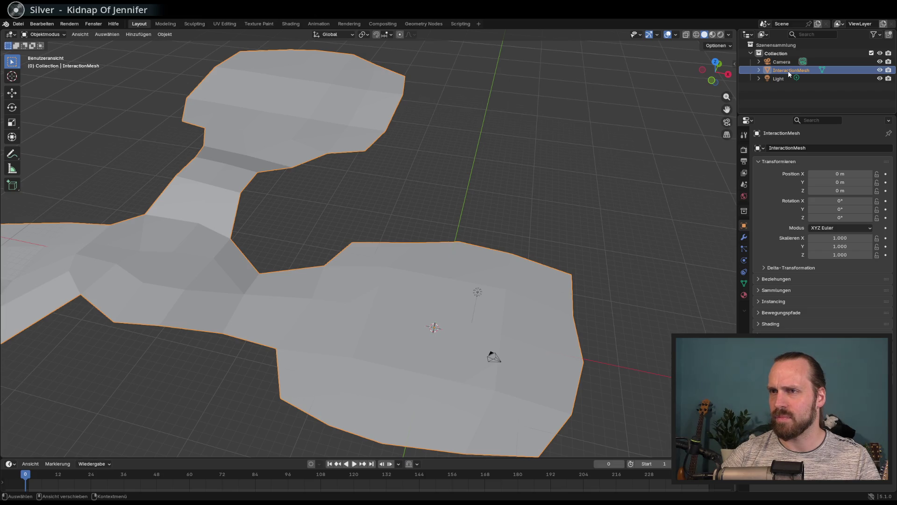
pyautogui.moveTo(580, 177)
pyautogui.keyDown('ctrl'); pyautogui.mouseDown(button='middle')
pyautogui.moveTo(600, 145)
pyautogui.moveTo(590, 168)
pyautogui.moveTo(547, 188)
pyautogui.moveTo(533, 175)
pyautogui.moveTo(444, 219)
pyautogui.mouseUp(button='middle'); pyautogui.keyUp('ctrl')
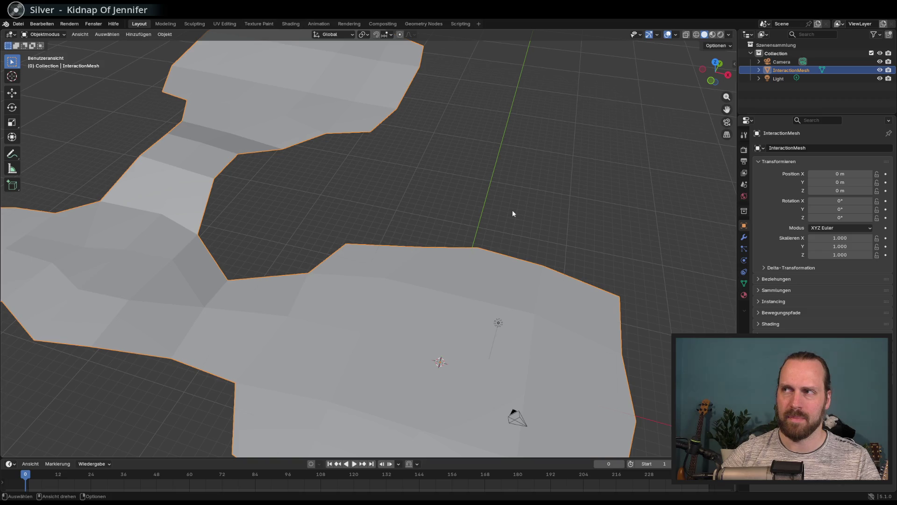
pyautogui.scroll(-6, 512, 209)
pyautogui.rightClick(784, 70)
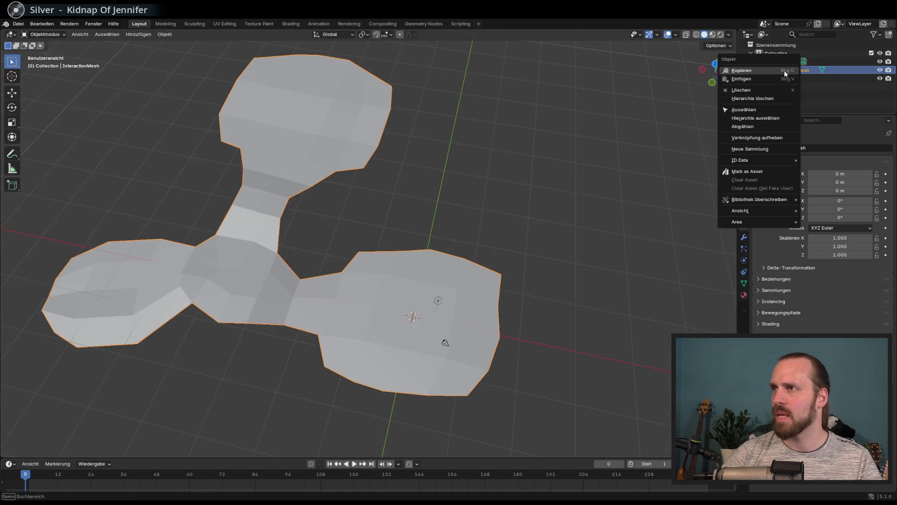
pyautogui.click(796, 71)
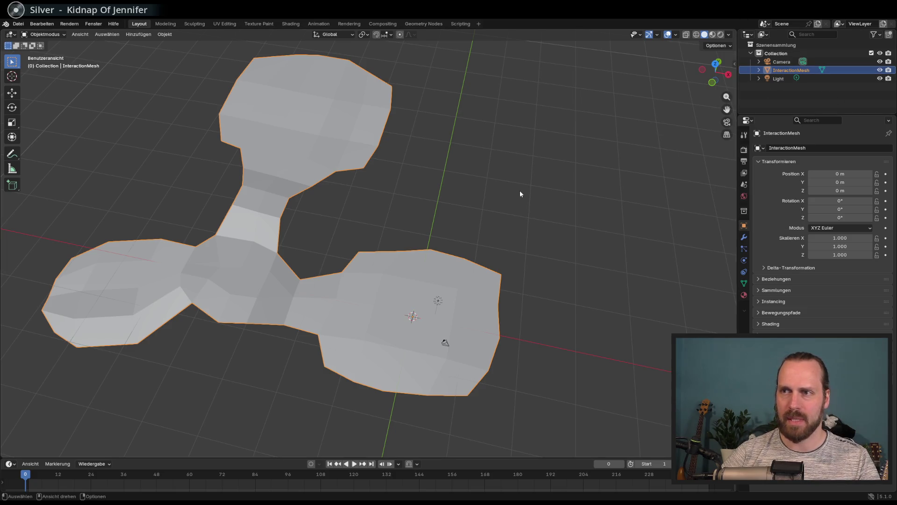
pyautogui.press('Tab')
pyautogui.moveTo(519, 189)
pyautogui.mouseDown(button='middle')
pyautogui.moveTo(505, 213)
pyautogui.moveTo(456, 199)
pyautogui.moveTo(304, 128)
pyautogui.mouseUp(button='middle')
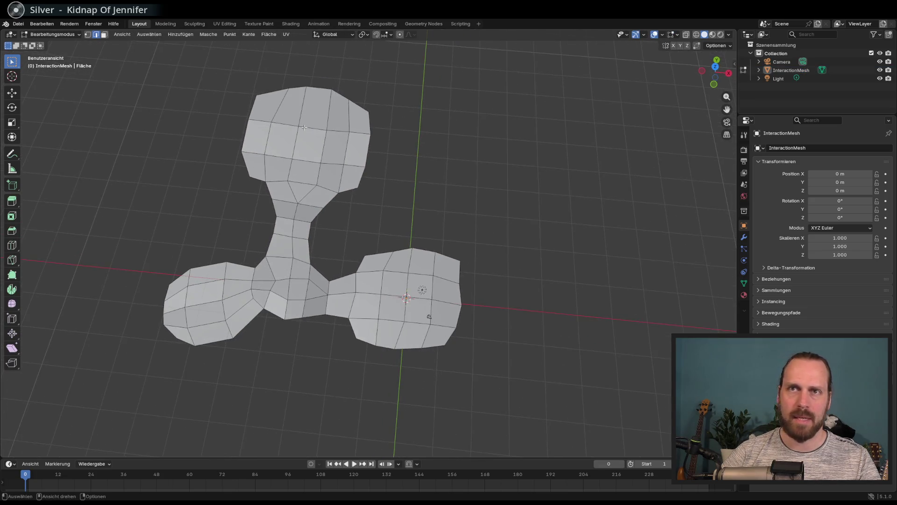
# Select the boundary edge path around the upper platform, the neck and the right platform
pyautogui.moveTo(269, 75); pyautogui.dragTo(342, 107)
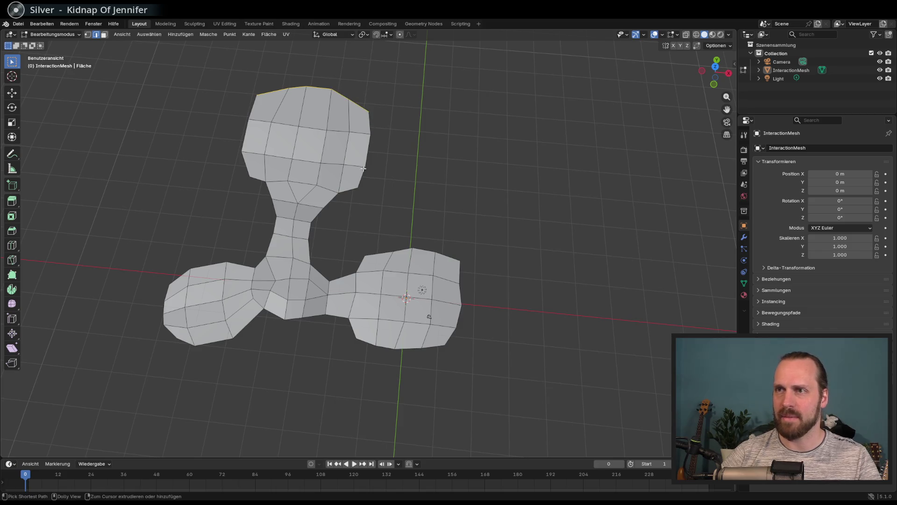
pyautogui.keyDown('ctrl'); pyautogui.click(366, 153); pyautogui.keyUp('ctrl')
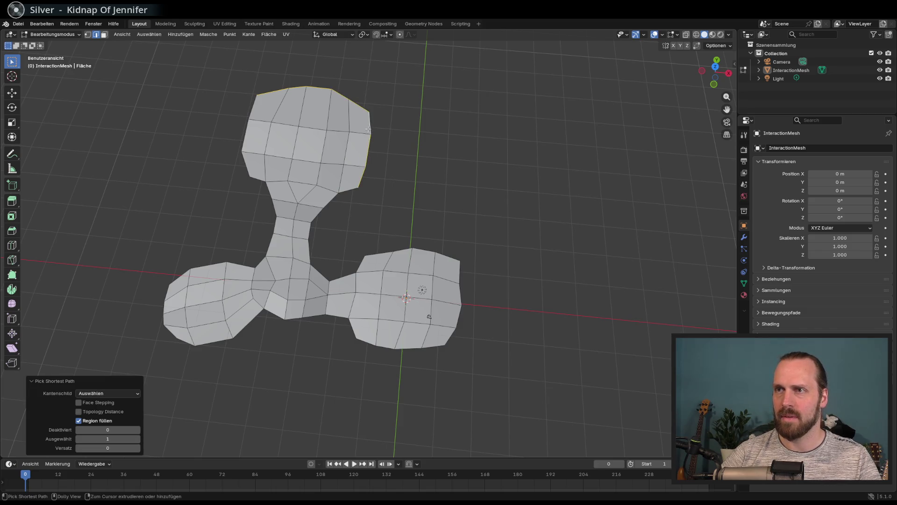
pyautogui.keyDown('shift'); pyautogui.click(351, 198); pyautogui.keyUp('shift')
pyautogui.keyDown('ctrl'); pyautogui.click(321, 266); pyautogui.keyUp('ctrl')
pyautogui.keyDown('ctrl'); pyautogui.click(404, 249); pyautogui.keyUp('ctrl')
pyautogui.keyDown('ctrl'); pyautogui.click(450, 255); pyautogui.keyUp('ctrl')
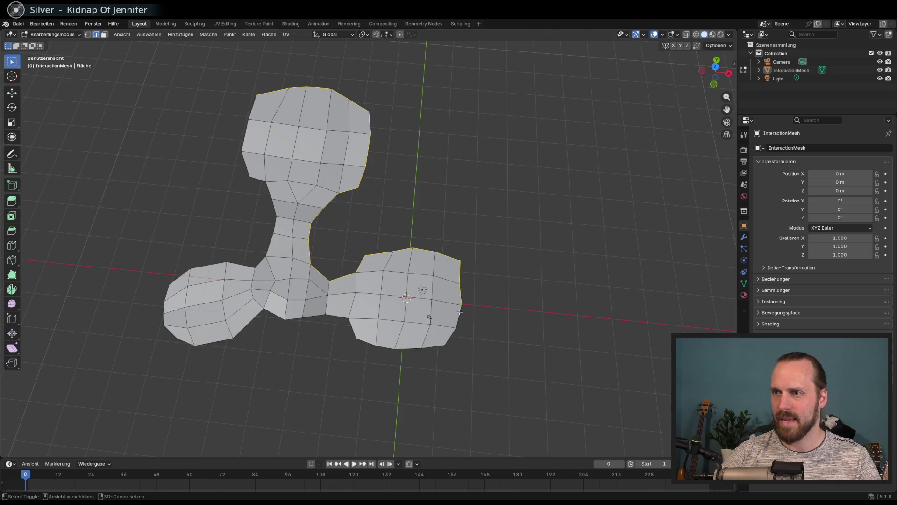
pyautogui.keyDown('ctrl'); pyautogui.click(451, 335); pyautogui.keyUp('ctrl')
pyautogui.keyDown('ctrl'); pyautogui.click(402, 348); pyautogui.keyUp('ctrl')
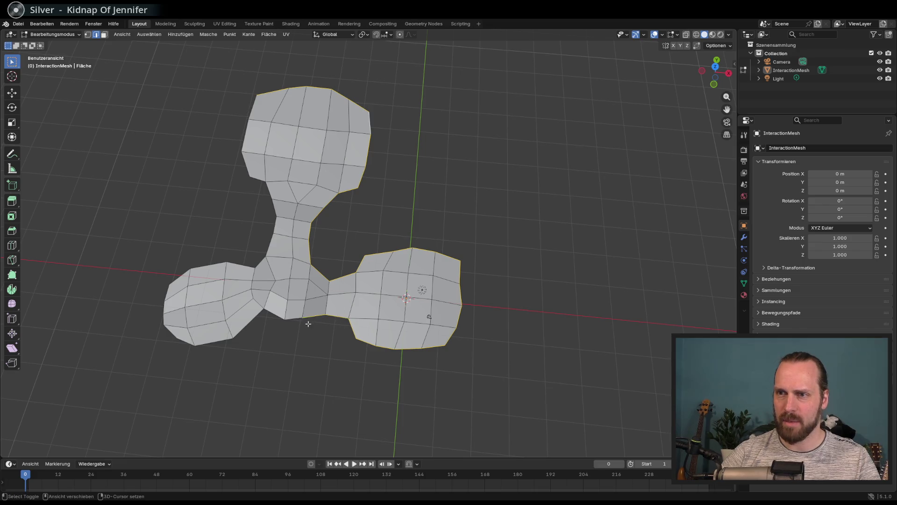
# Continue the boundary path along the lower neck, left platform and stem to close the loop
pyautogui.keyDown('ctrl'); pyautogui.click(288, 321); pyautogui.keyUp('ctrl')
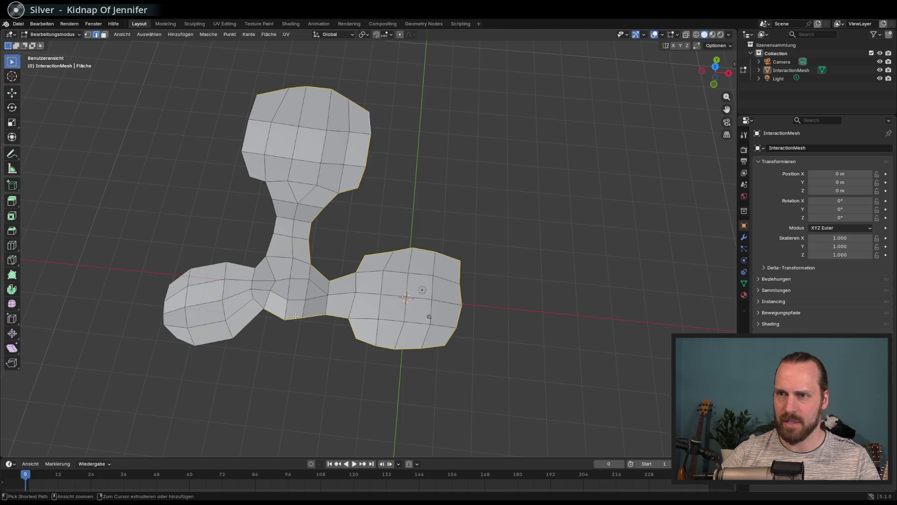
pyautogui.keyDown('ctrl'); pyautogui.click(213, 344); pyautogui.keyUp('ctrl')
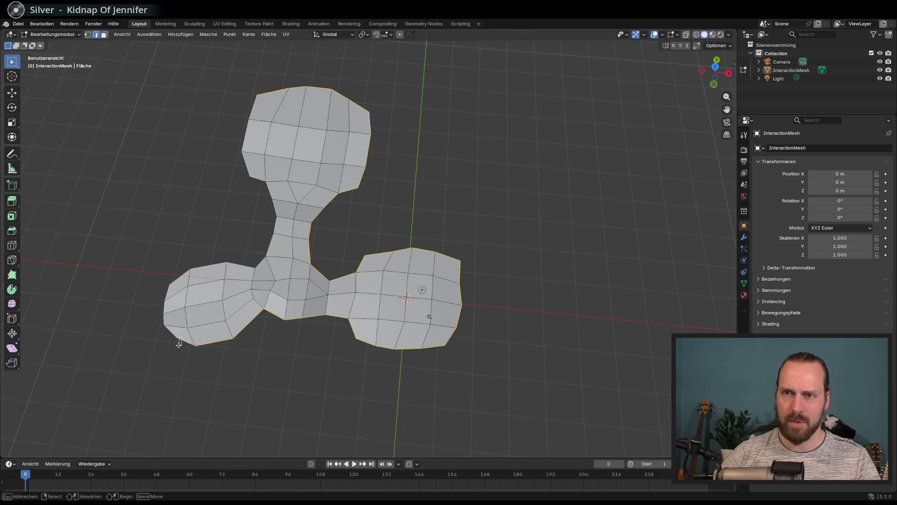
pyautogui.keyDown('ctrl'); pyautogui.click(174, 287); pyautogui.keyUp('ctrl')
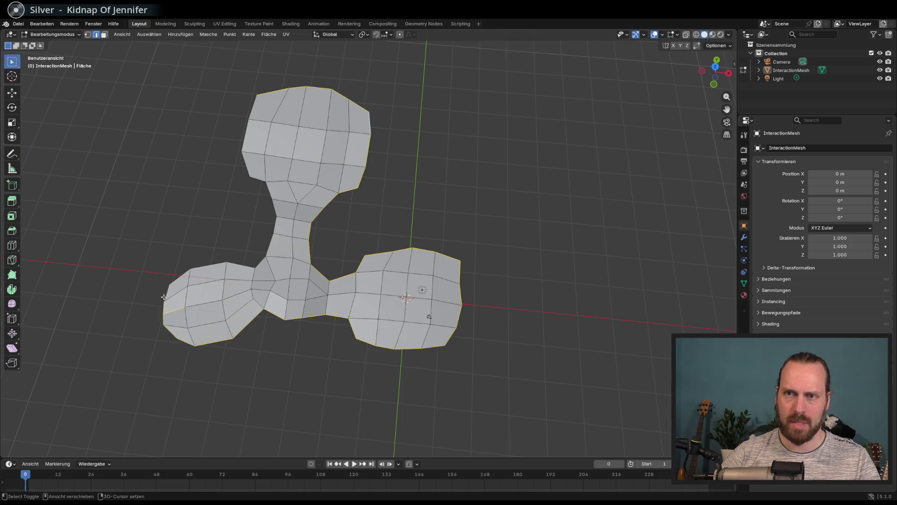
pyautogui.keyDown('ctrl'); pyautogui.click(259, 262); pyautogui.keyUp('ctrl')
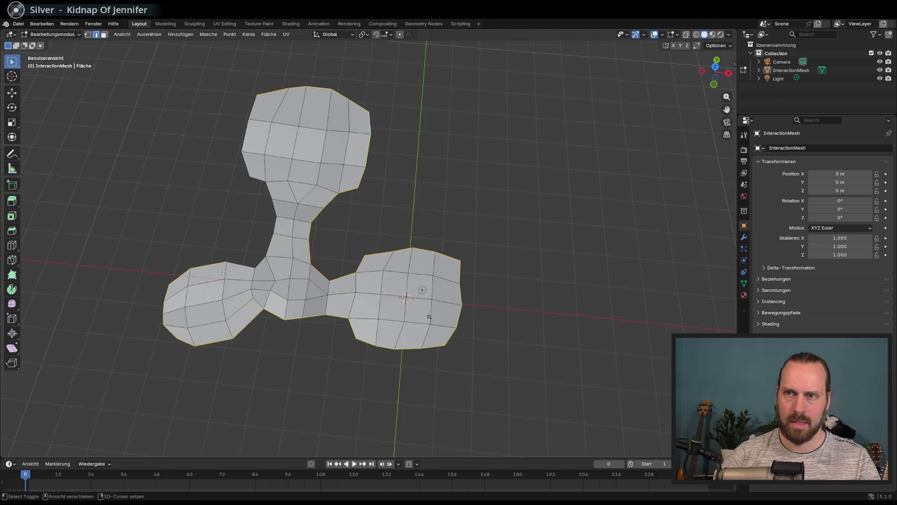
pyautogui.keyDown('ctrl'); pyautogui.click(261, 179); pyautogui.keyUp('ctrl')
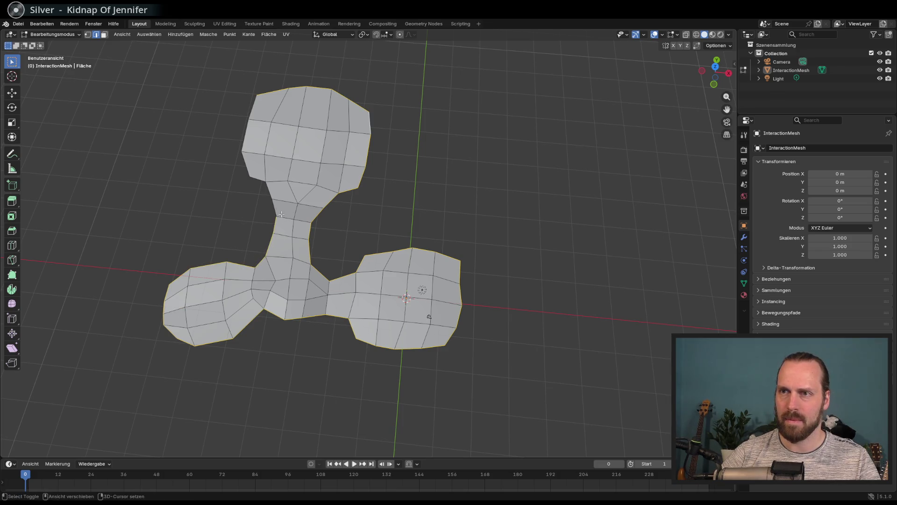
pyautogui.keyDown('ctrl'); pyautogui.click(239, 168); pyautogui.keyUp('ctrl')
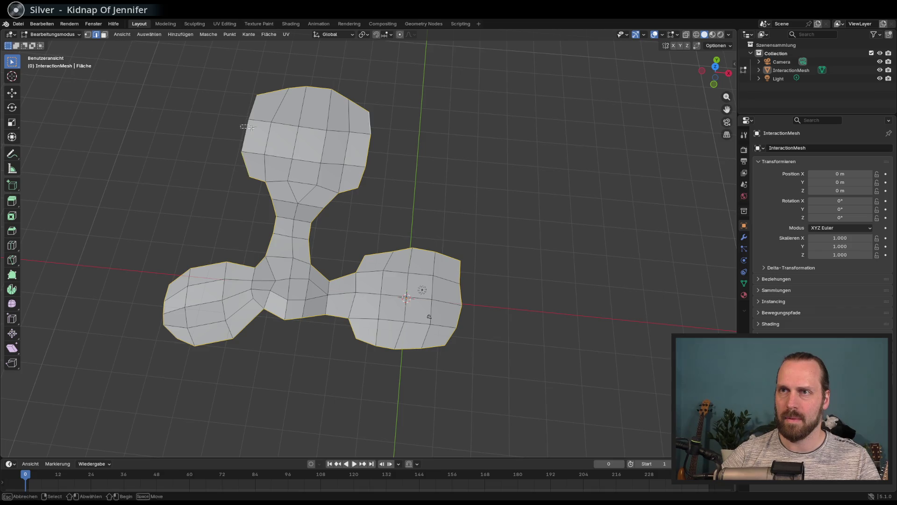
pyautogui.keyDown('ctrl'); pyautogui.click(251, 106); pyautogui.keyUp('ctrl')
pyautogui.press('w')
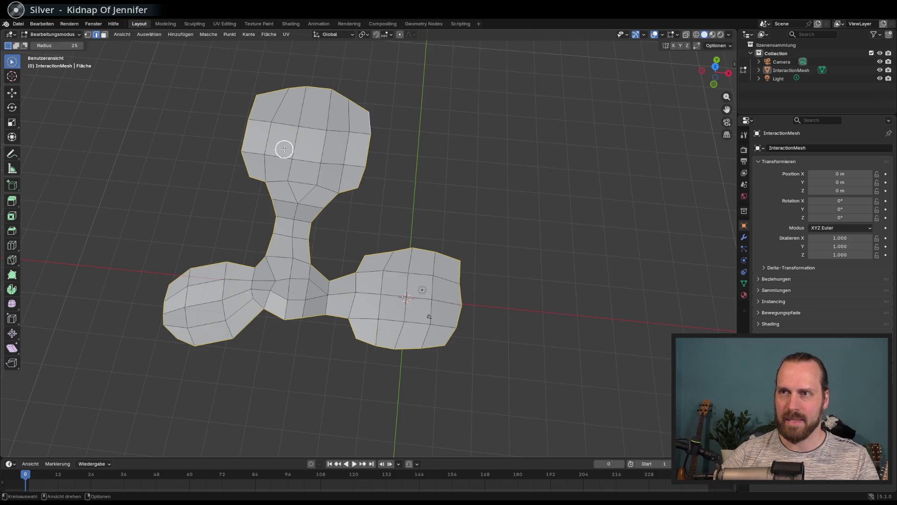
pyautogui.rightClick(288, 146)
pyautogui.press('e')
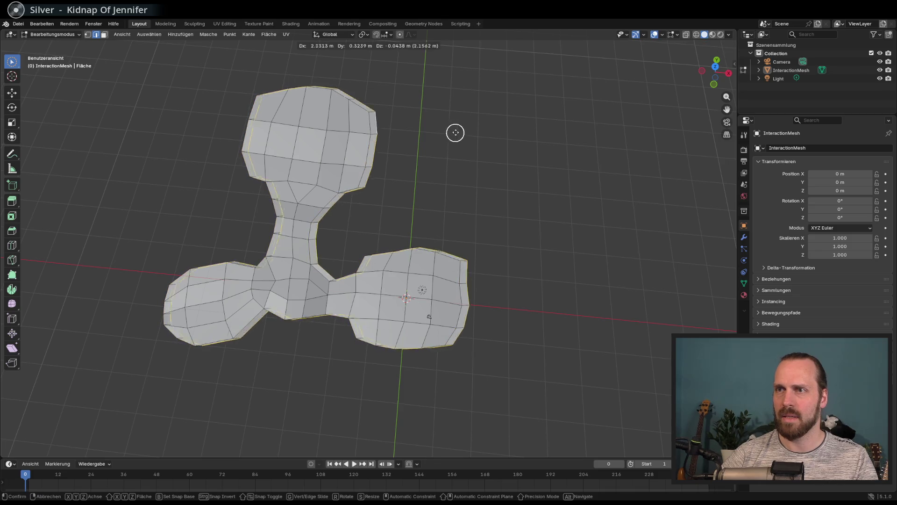
pyautogui.rightClick(479, 134)
pyautogui.hotkey('ctrl', 'z')
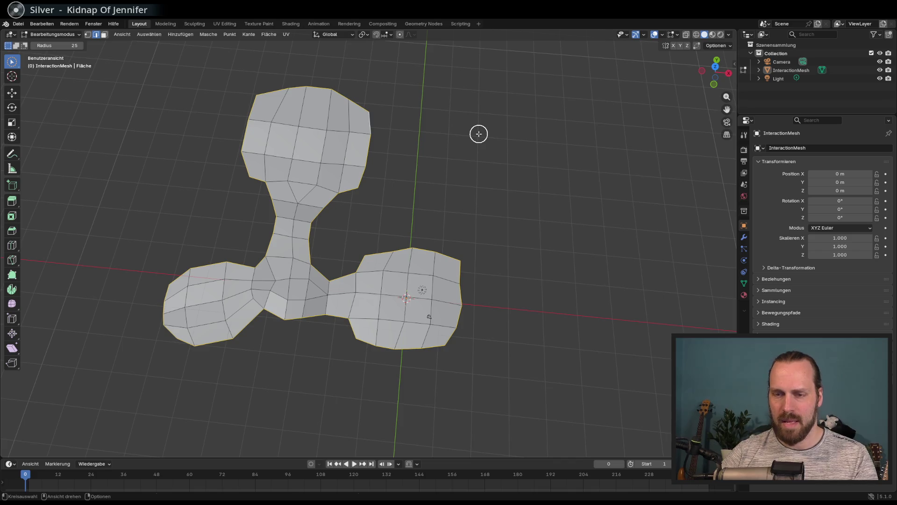
pyautogui.press('e')
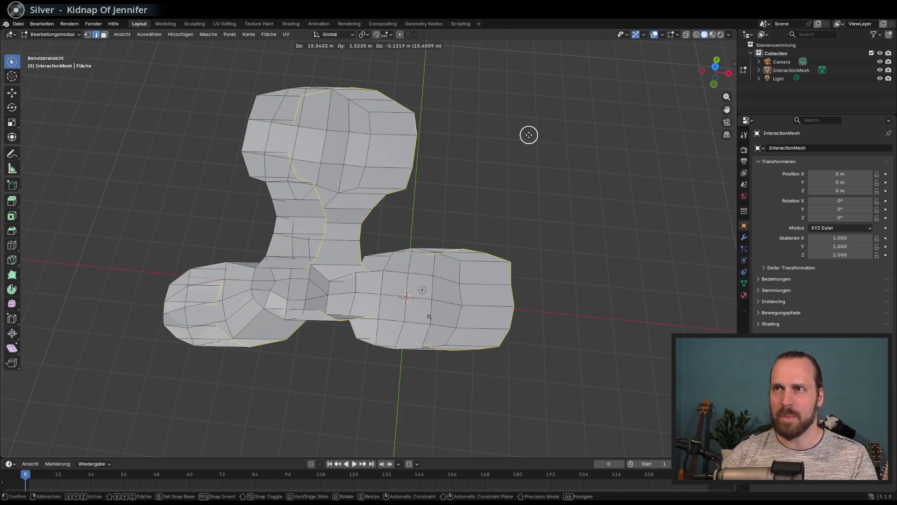
pyautogui.rightClick(529, 135)
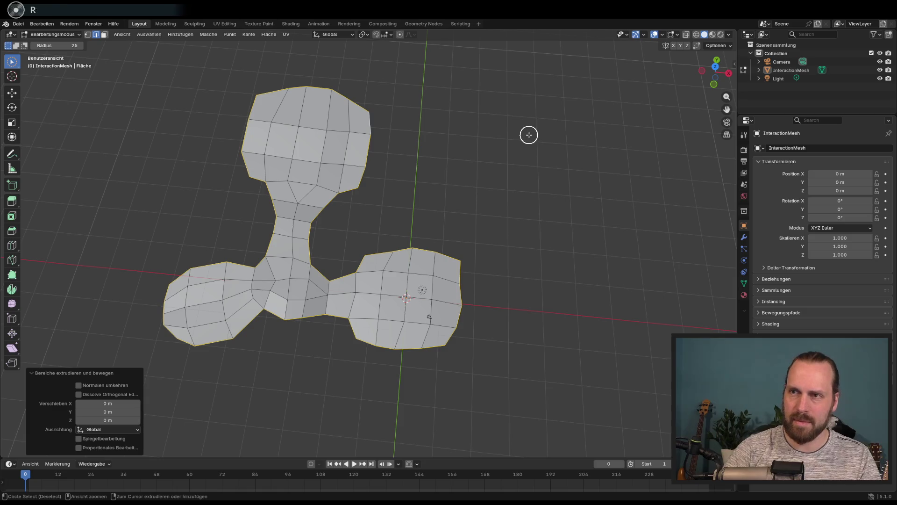
pyautogui.hotkey('ctrl', 'z')
pyautogui.press('e')
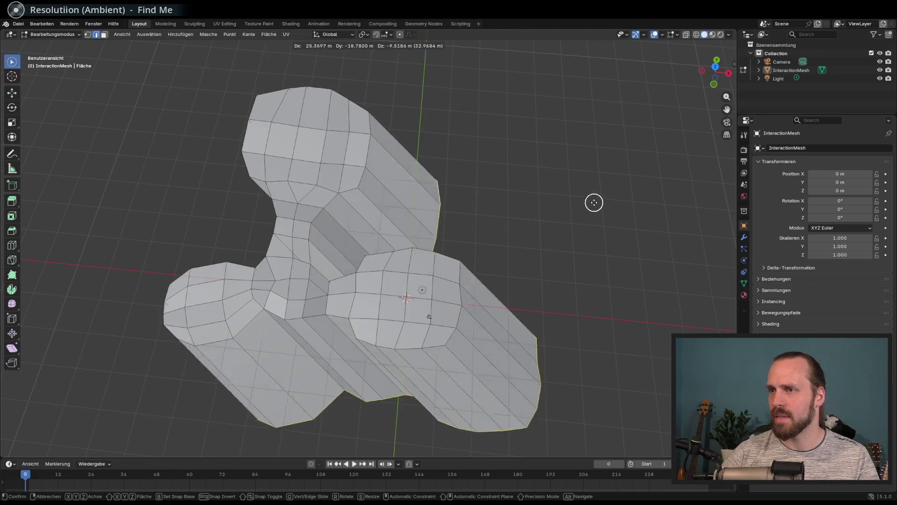
pyautogui.press('s')
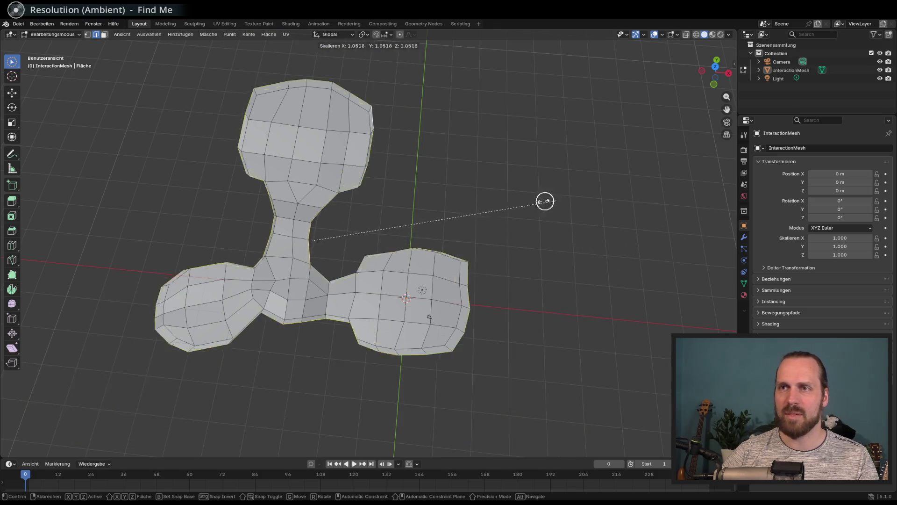
pyautogui.rightClick(524, 201)
pyautogui.moveTo(506, 200); pyautogui.dragTo(456, 180, button='middle')
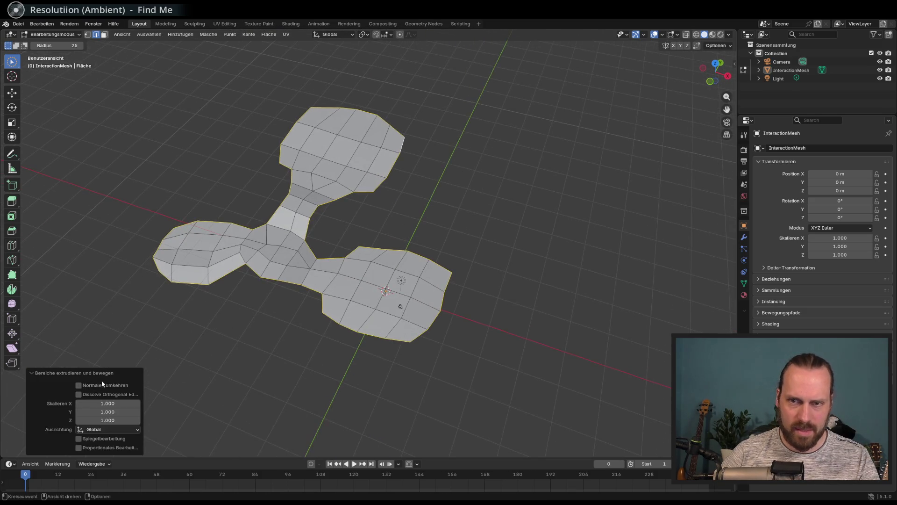
pyautogui.moveTo(381, 295)
pyautogui.mouseDown(button='middle')
pyautogui.moveTo(398, 270)
pyautogui.moveTo(369, 258)
pyautogui.moveTo(375, 267)
pyautogui.mouseUp(button='middle')
# Zoom out and orbit, starting and cancelling a box select and an edge bevel
pyautogui.scroll(5, 375, 266)
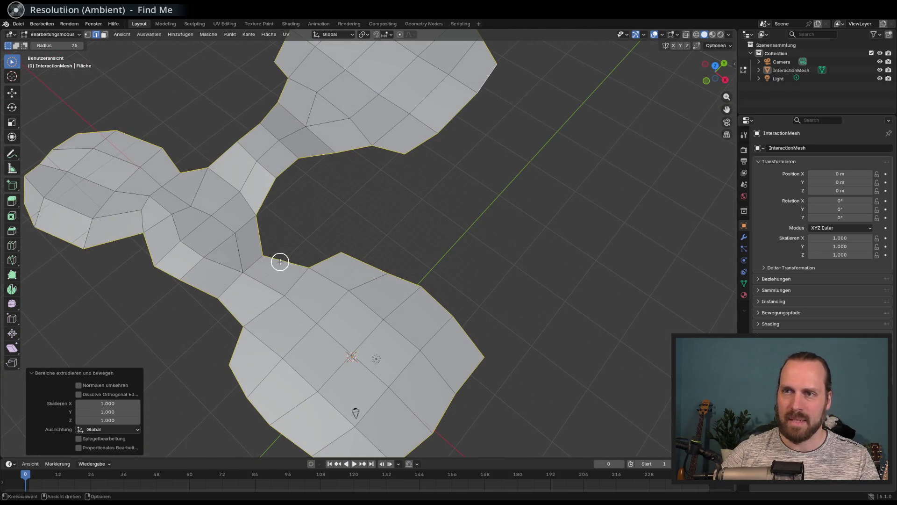
pyautogui.moveTo(410, 258)
pyautogui.mouseDown(button='middle')
pyautogui.moveTo(426, 230)
pyautogui.moveTo(409, 205)
pyautogui.moveTo(413, 190)
pyautogui.moveTo(450, 196)
pyautogui.mouseUp(button='middle')
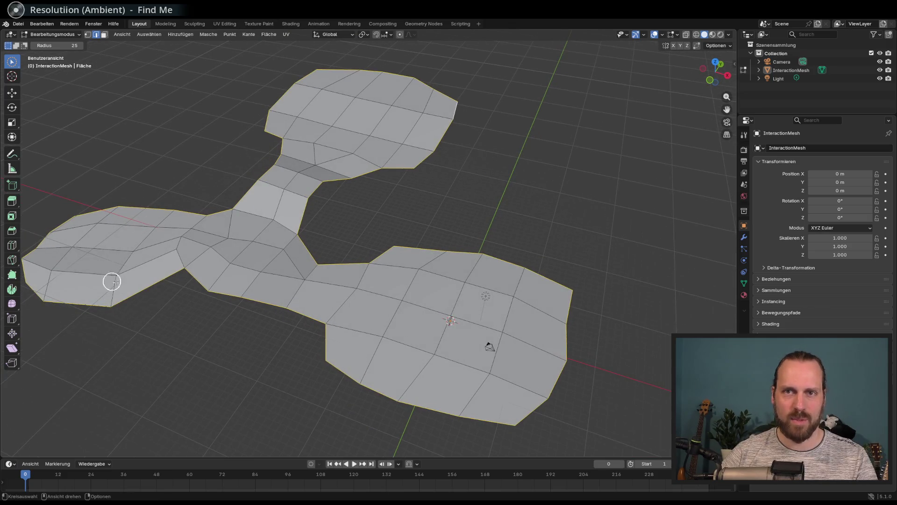
pyautogui.press('b')
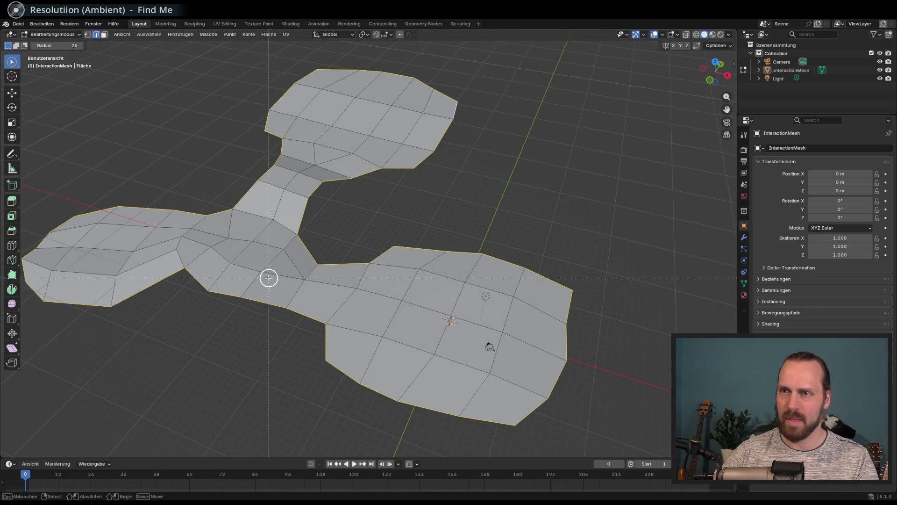
pyautogui.press('Escape')
pyautogui.hotkey('ctrl', 'b')
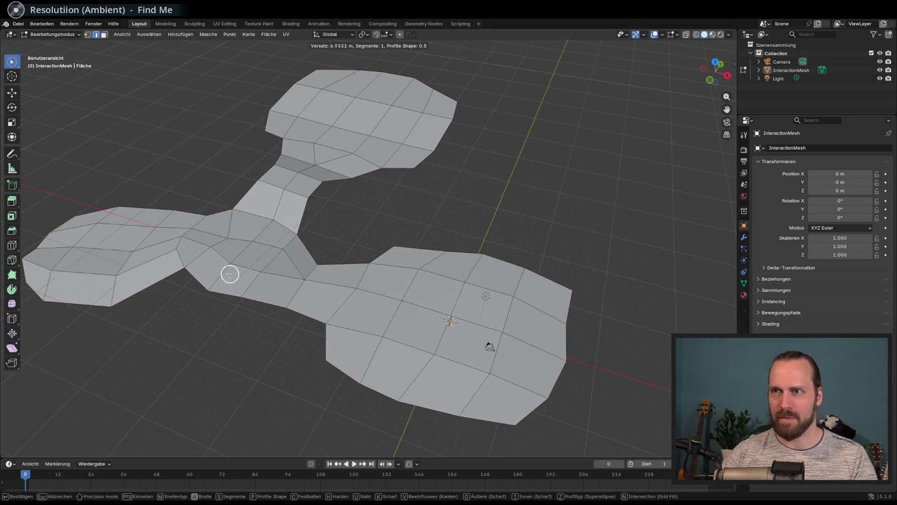
pyautogui.press('Escape')
# Deselect everything on the mesh, make Circle Select the active tool, and orbit top-down
pyautogui.press('c')
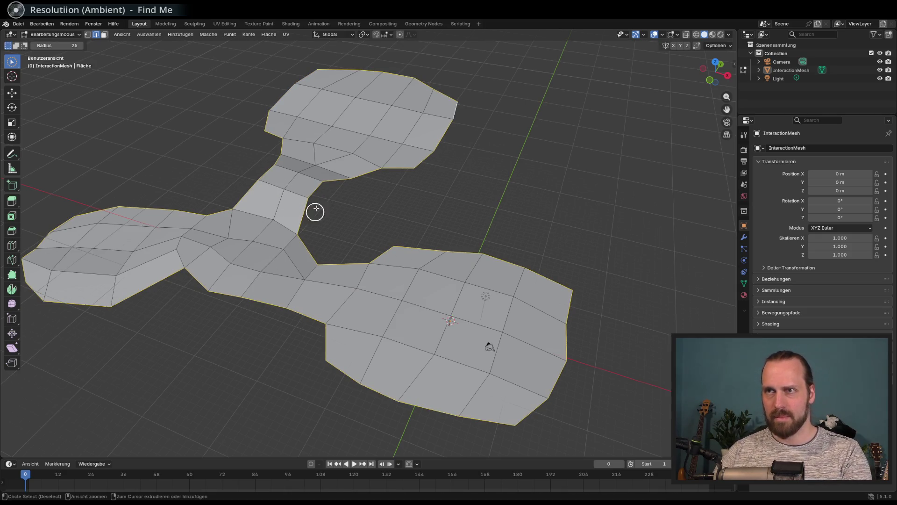
pyautogui.press('Escape')
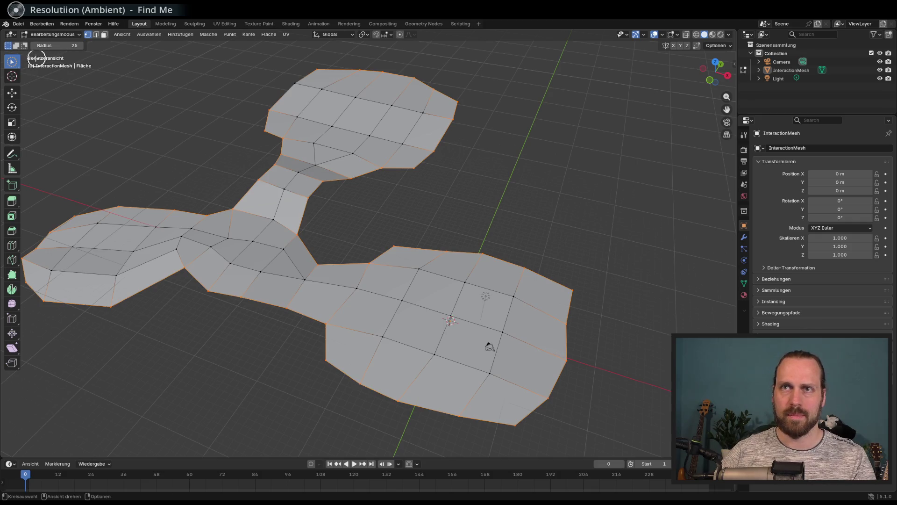
pyautogui.hotkey('alt', 'a')
pyautogui.click(12, 62)
pyautogui.moveTo(182, 97); pyautogui.dragTo(175, 192, button='middle')
pyautogui.press('b')
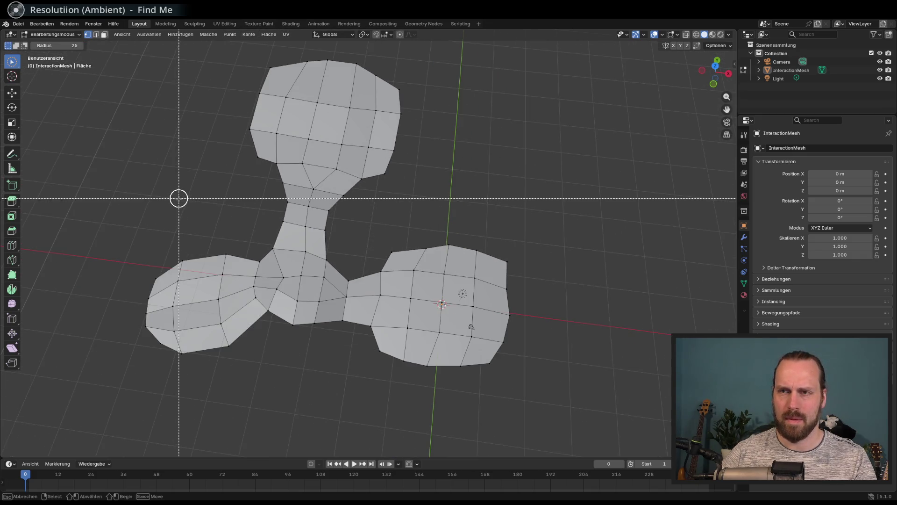
pyautogui.press('Escape')
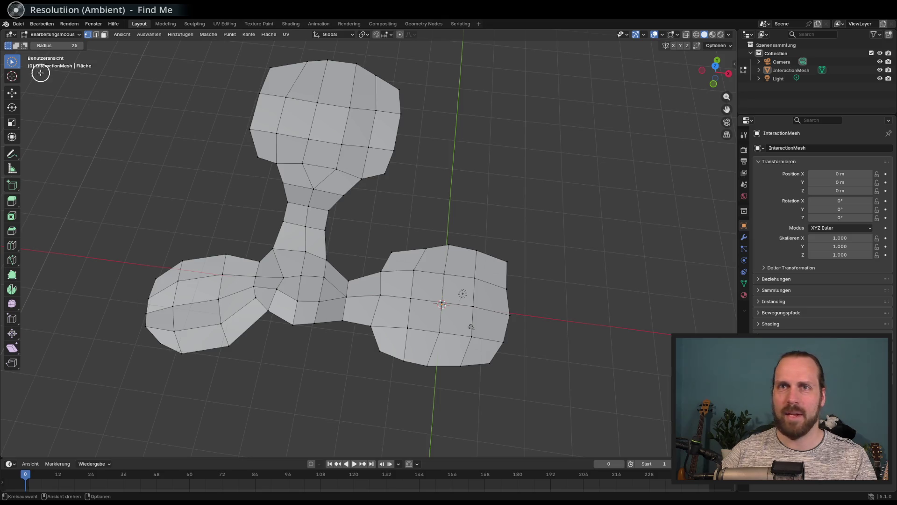
pyautogui.moveTo(34, 68); pyautogui.dragTo(267, 105, button='middle')
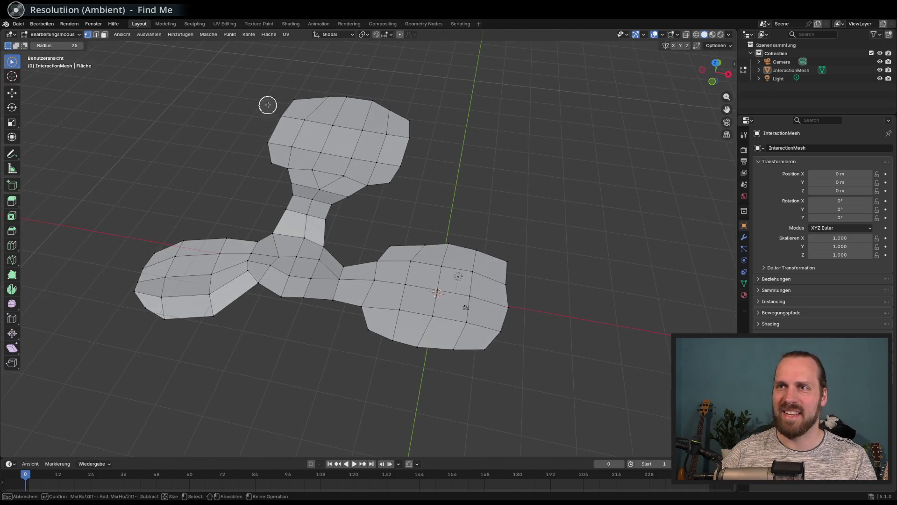
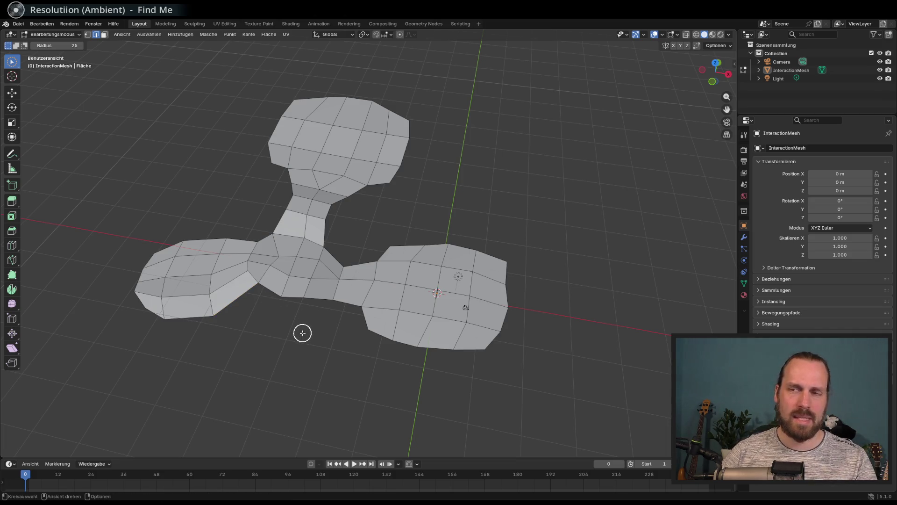
# Orbit around the InteractionMesh, re-enter Edit Mode and try picking inner border edges
pyautogui.moveTo(297, 314); pyautogui.dragTo(312, 272, button='middle')
pyautogui.scroll(6, 311, 278)
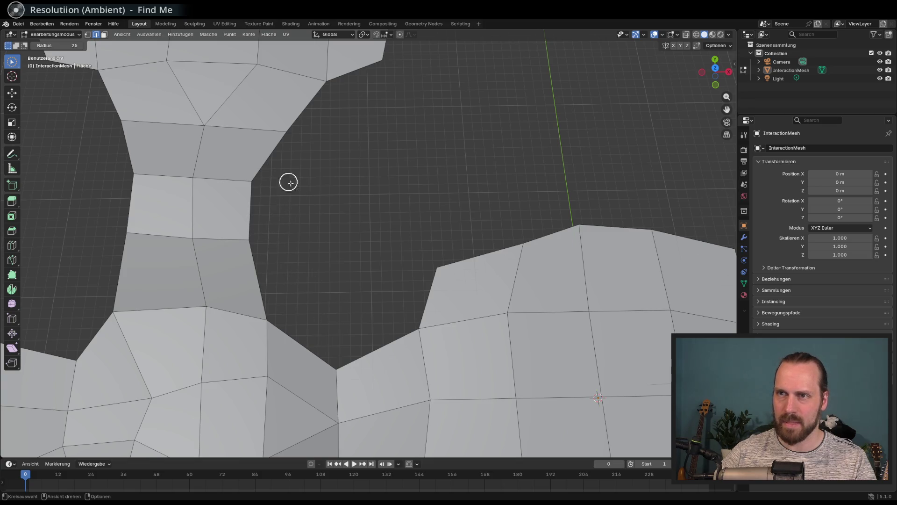
pyautogui.scroll(-6, 409, 281)
pyautogui.moveTo(370, 278)
pyautogui.mouseDown(button='middle')
pyautogui.moveTo(378, 262)
pyautogui.moveTo(327, 215)
pyautogui.mouseUp(button='middle')
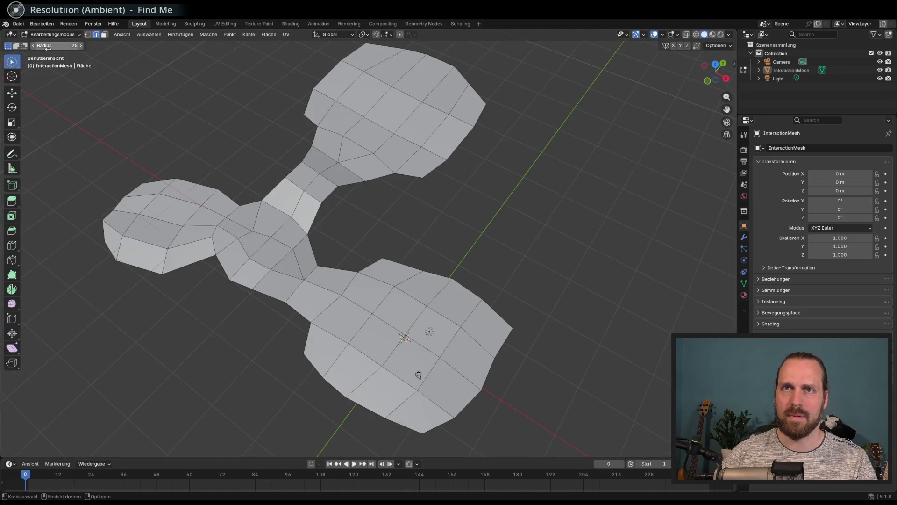
pyautogui.moveTo(184, 156)
pyautogui.mouseDown(button='middle')
pyautogui.moveTo(211, 141)
pyautogui.moveTo(201, 137)
pyautogui.mouseUp(button='middle')
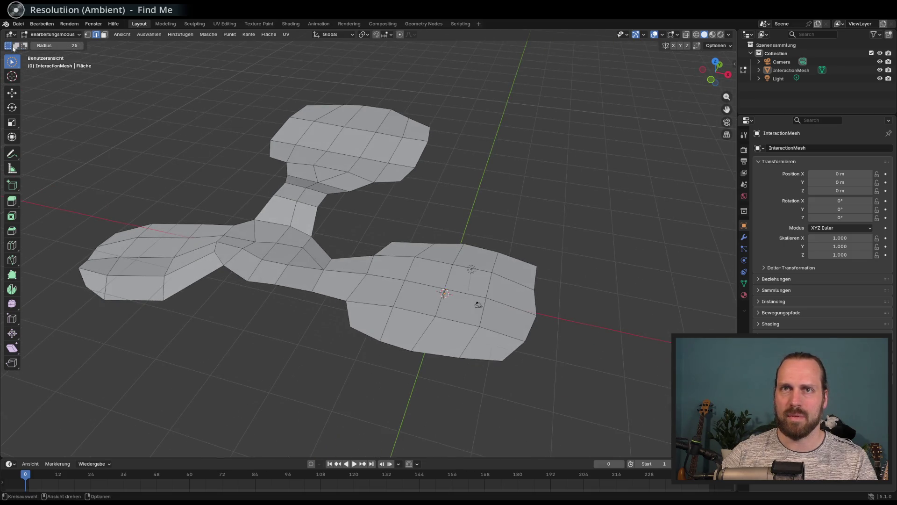
pyautogui.press('Tab')
pyautogui.press('Tab')
pyautogui.moveTo(407, 182); pyautogui.dragTo(408, 194, button='middle')
pyautogui.click(315, 255)
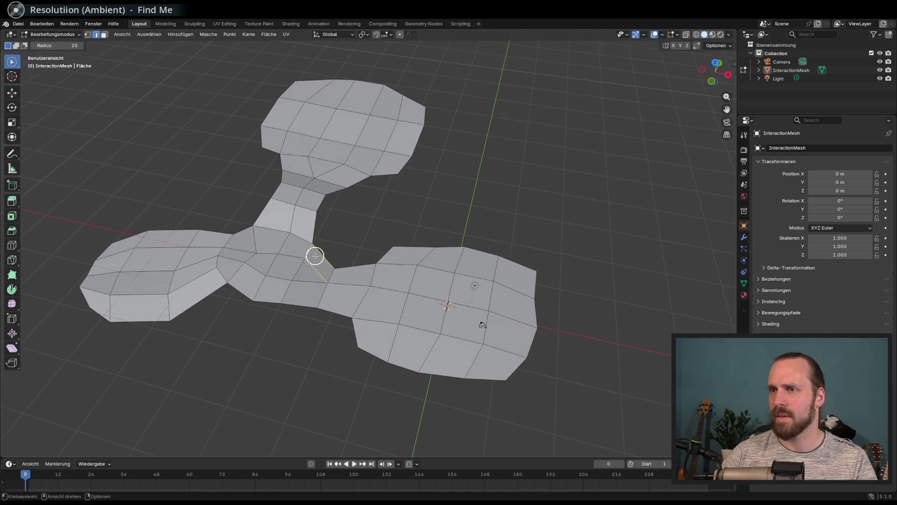
pyautogui.click(349, 262)
pyautogui.moveTo(349, 262); pyautogui.dragTo(356, 252, button='middle')
# Set the circle-select radius to 1 and select the notch edges between neck and right lobe
pyautogui.moveTo(70, 45); pyautogui.dragTo(32, 46)
pyautogui.press('c')
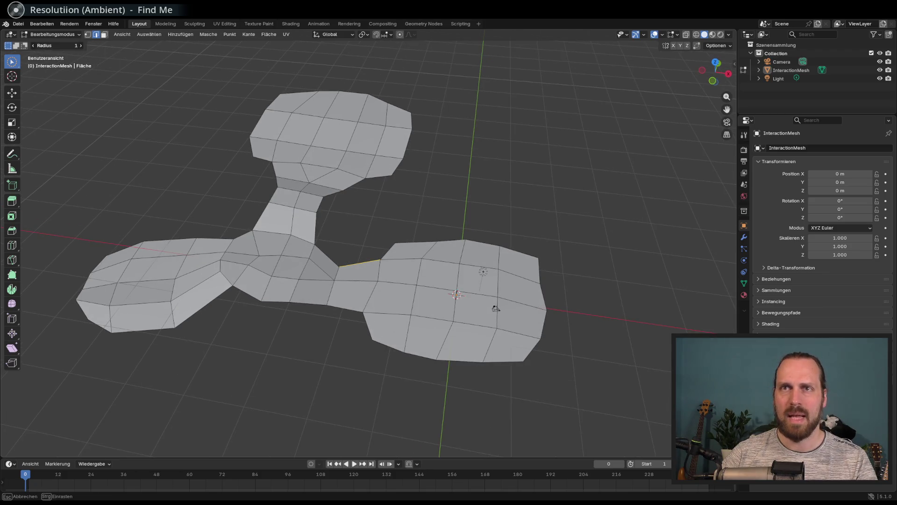
pyautogui.click(315, 262)
pyautogui.moveTo(315, 263)
pyautogui.mouseDown()
pyautogui.moveTo(330, 176)
pyautogui.moveTo(226, 153)
pyautogui.mouseUp()
pyautogui.hotkey('ctrl', 'z')
pyautogui.moveTo(72, 45); pyautogui.dragTo(37, 45)
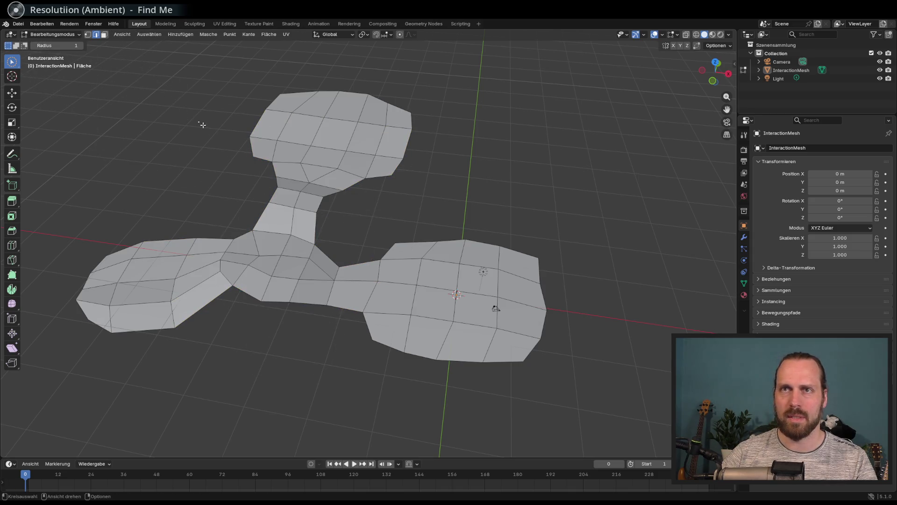
pyautogui.moveTo(275, 201); pyautogui.dragTo(262, 220)
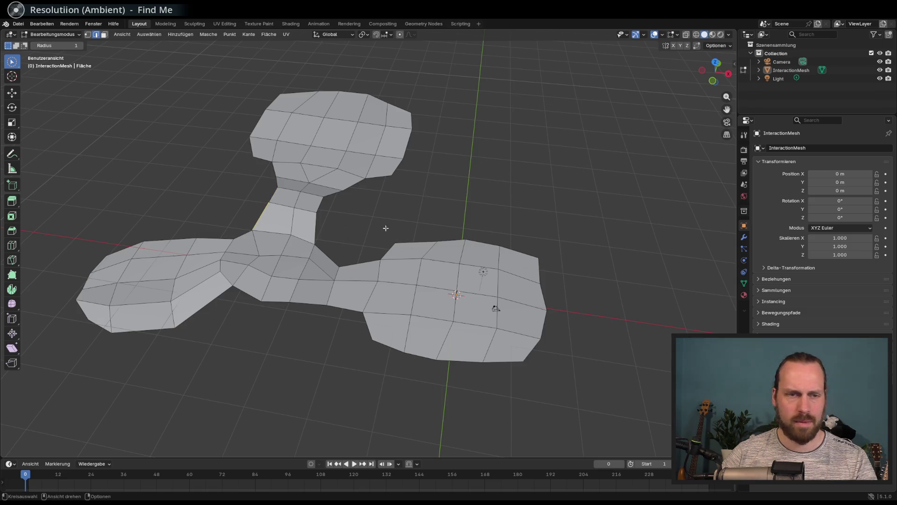
pyautogui.scroll(3, 397, 223)
pyautogui.keyDown('shift'); pyautogui.click(310, 288); pyautogui.keyUp('shift')
pyautogui.moveTo(356, 257); pyautogui.dragTo(360, 254, button='middle')
pyautogui.press('g')
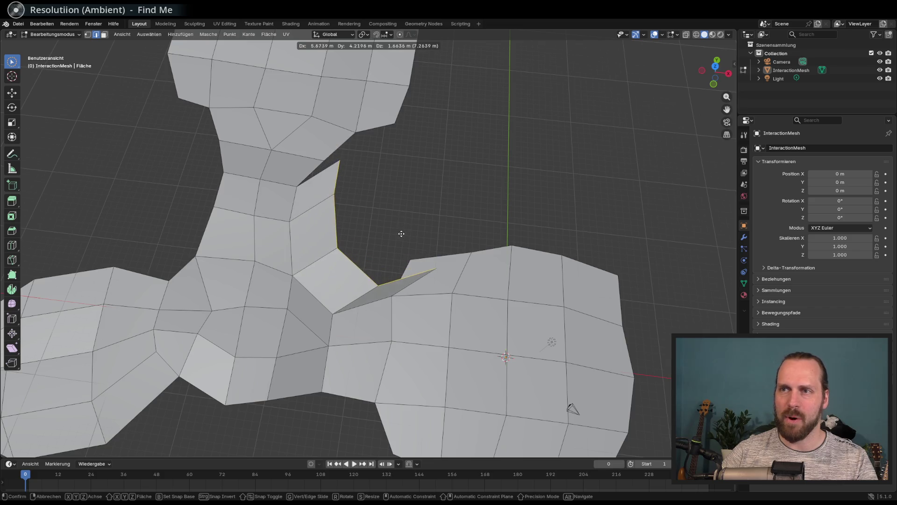
pyautogui.press('s')
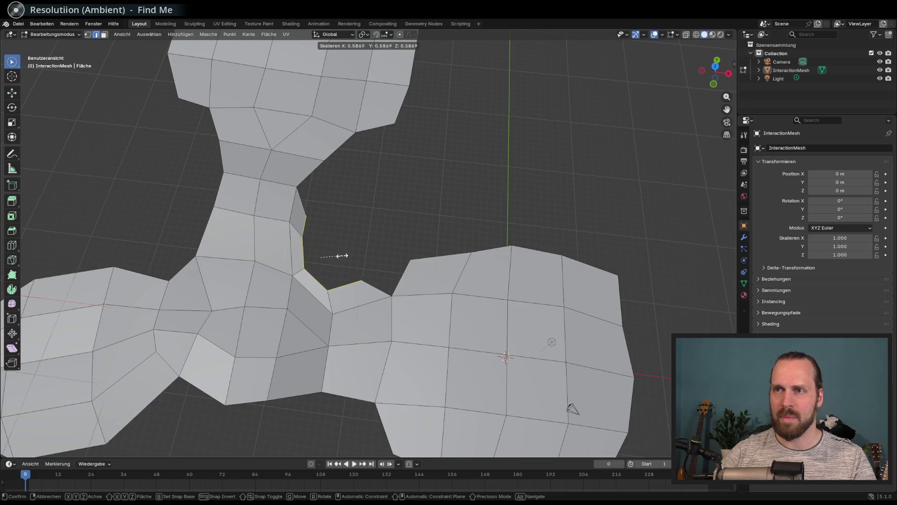
pyautogui.rightClick(336, 255)
pyautogui.moveTo(337, 257); pyautogui.dragTo(357, 167, button='middle')
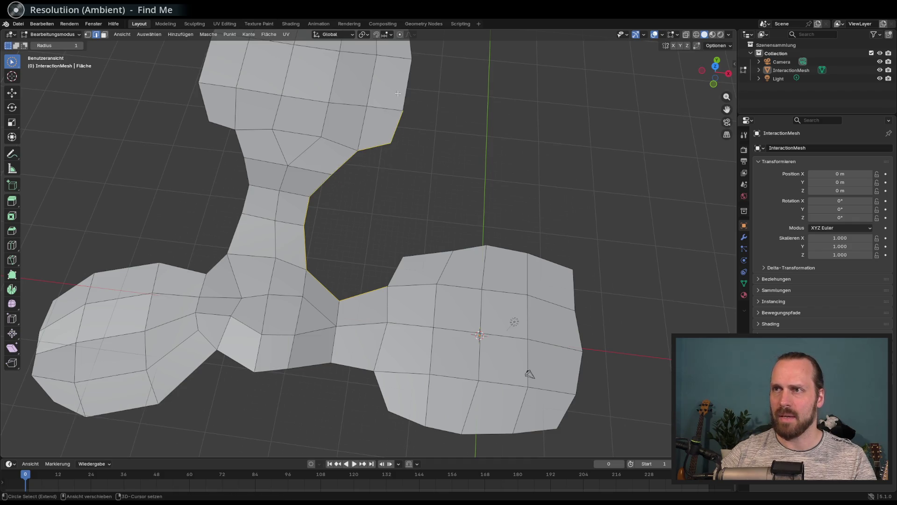
pyautogui.press('s')
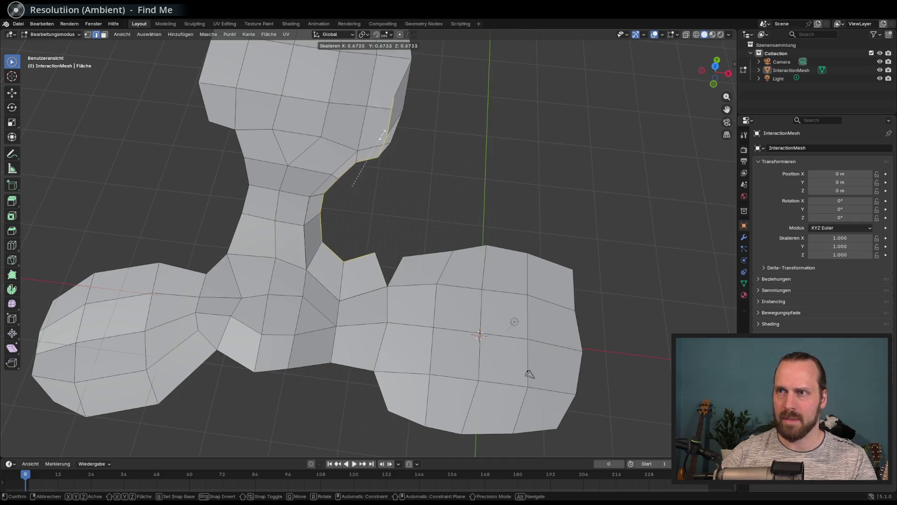
pyautogui.rightClick(428, 162)
pyautogui.rightClick(425, 164)
pyautogui.press('Escape')
pyautogui.press('c')
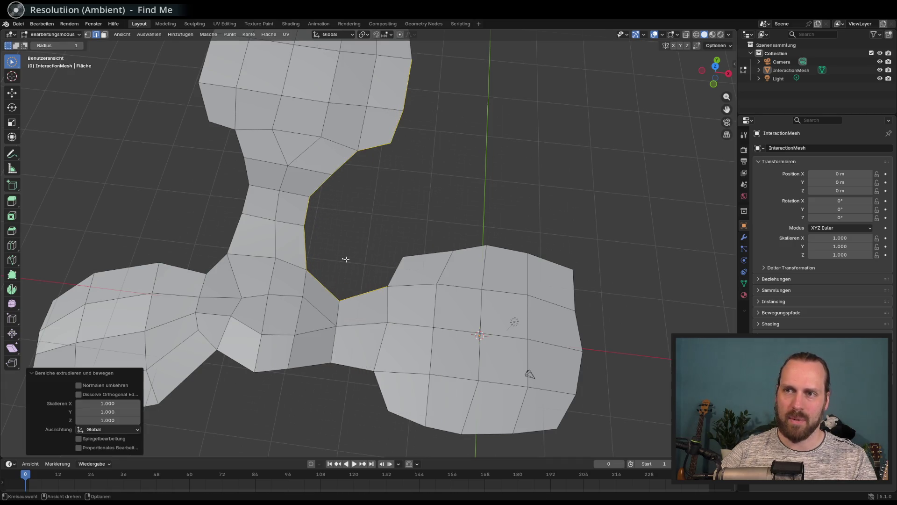
pyautogui.press('e')
pyautogui.press('Escape')
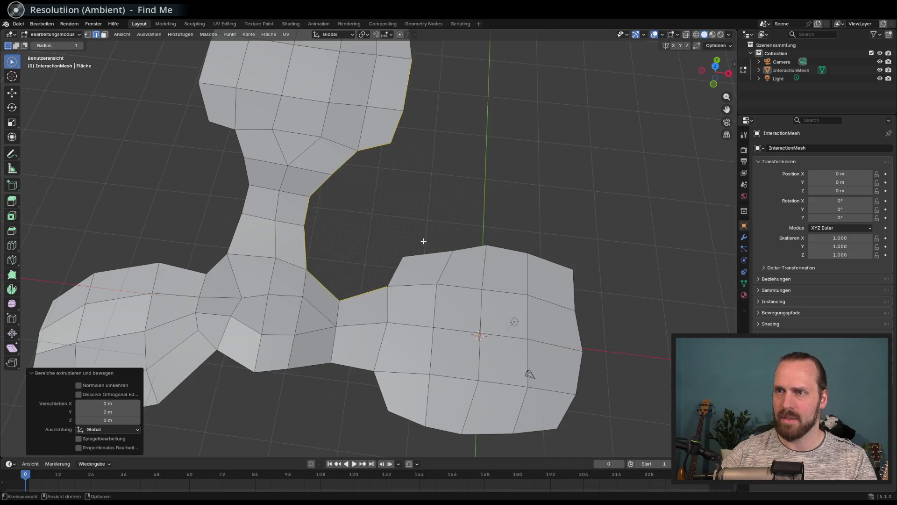
pyautogui.hotkey('ctrl', 'z')
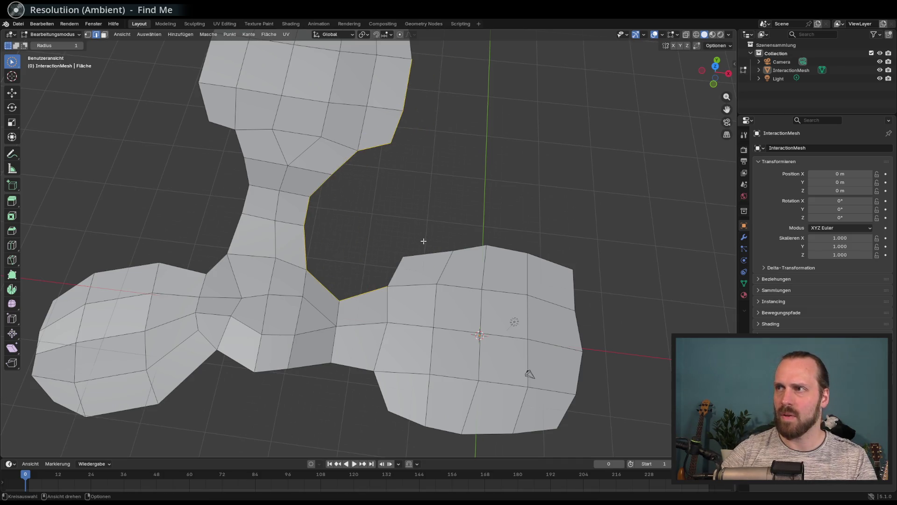
pyautogui.moveTo(439, 253); pyautogui.dragTo(450, 227, button='middle')
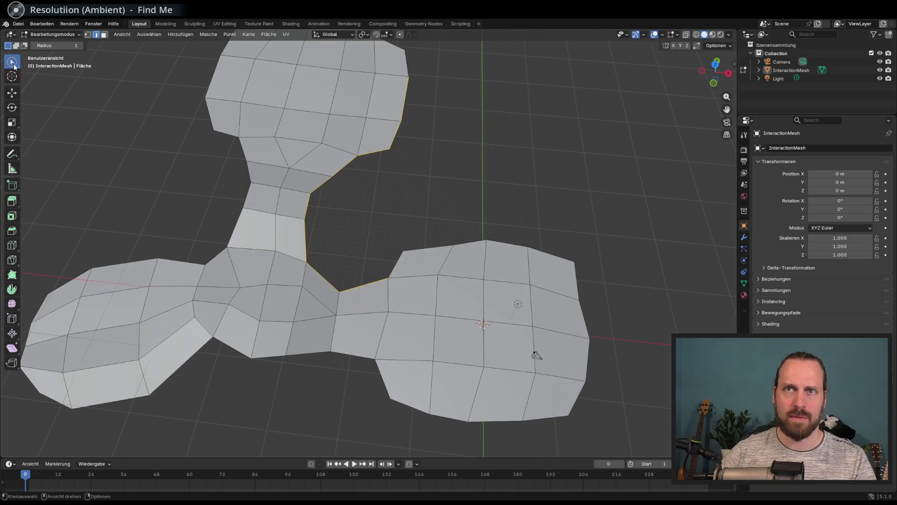
# Switch the select tool to Tweak and clear the face selection
pyautogui.click(15, 67)
pyautogui.click(52, 71)
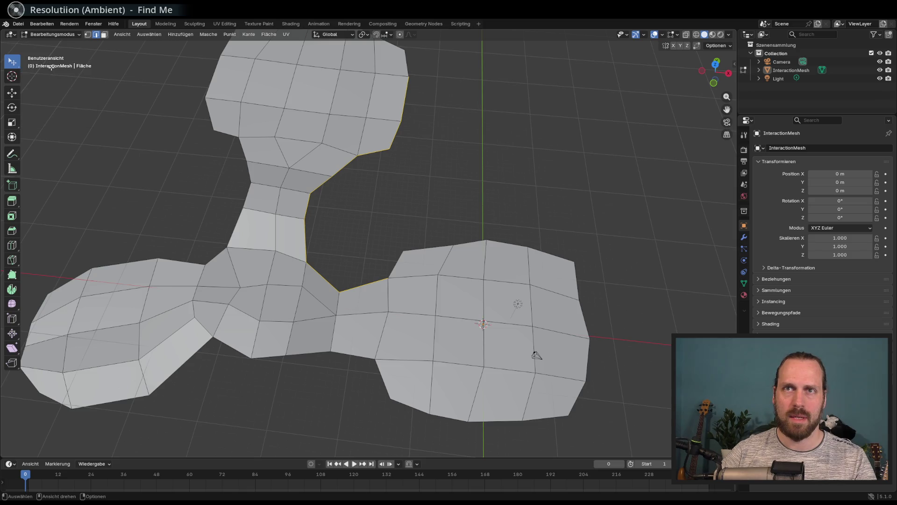
pyautogui.click(12, 76)
pyautogui.click(12, 62)
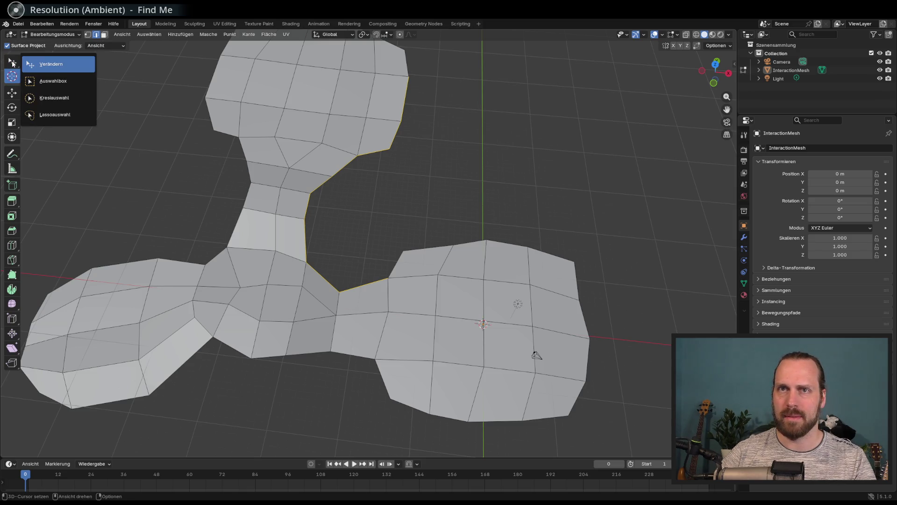
pyautogui.click(55, 65)
pyautogui.click(216, 189)
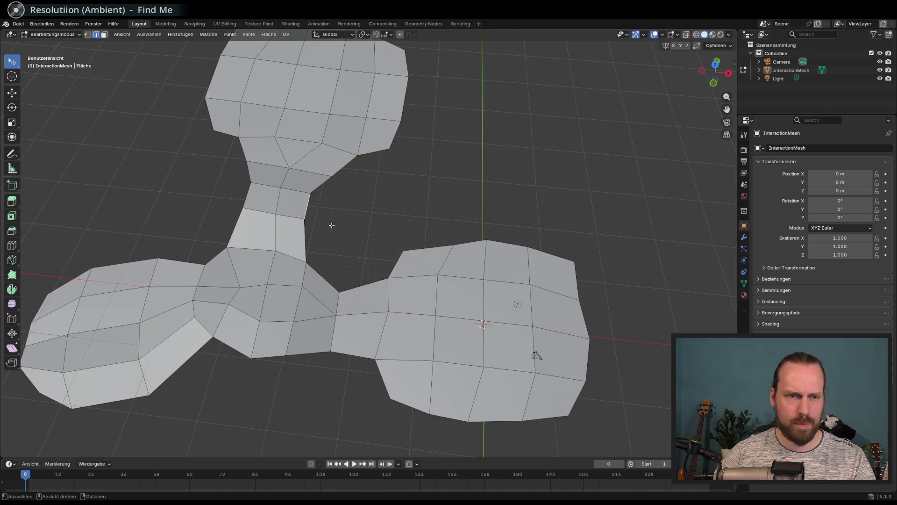
# Nudge the neck's right edge outward and orbit until the green axis stands vertical
pyautogui.moveTo(340, 224); pyautogui.dragTo(328, 226)
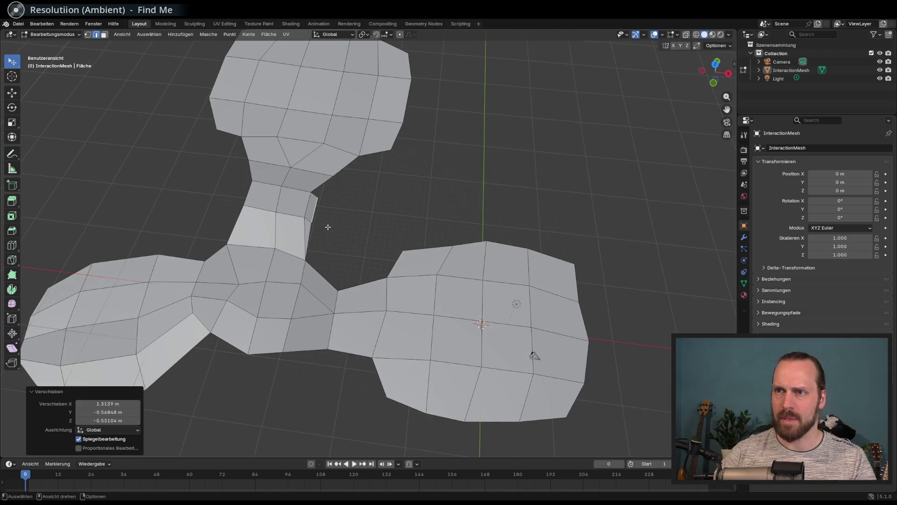
pyautogui.moveTo(339, 228); pyautogui.dragTo(364, 225, button='middle')
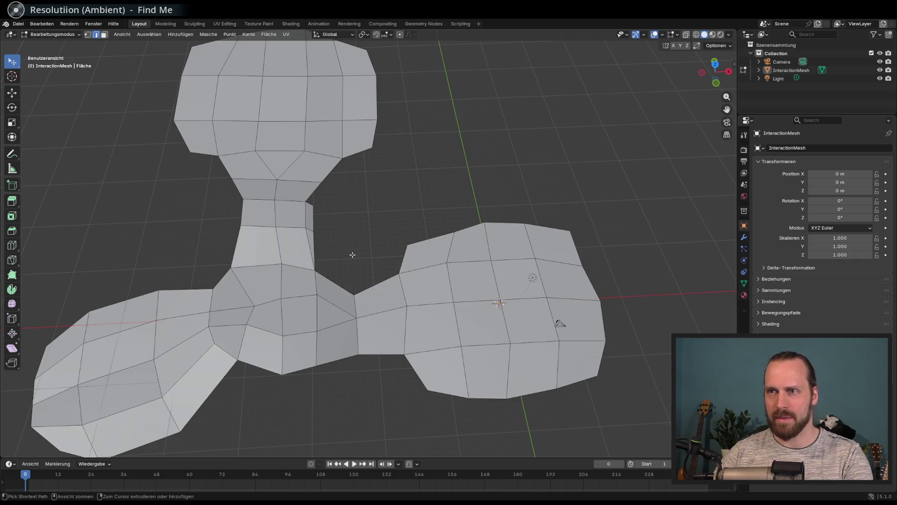
pyautogui.moveTo(352, 255); pyautogui.dragTo(361, 225, button='middle')
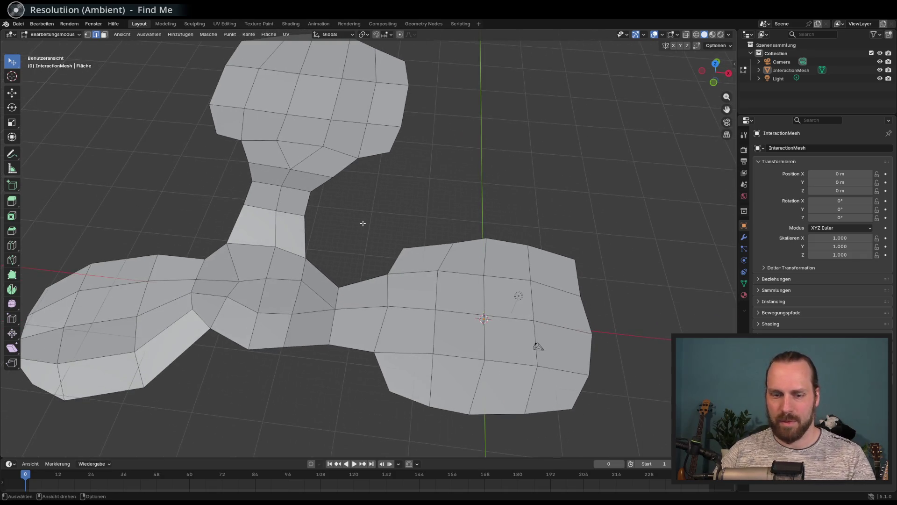
# Select all, merge vertices By Distance, deselect and save TerrainKomplett.blend
pyautogui.press('a')
pyautogui.press('m')
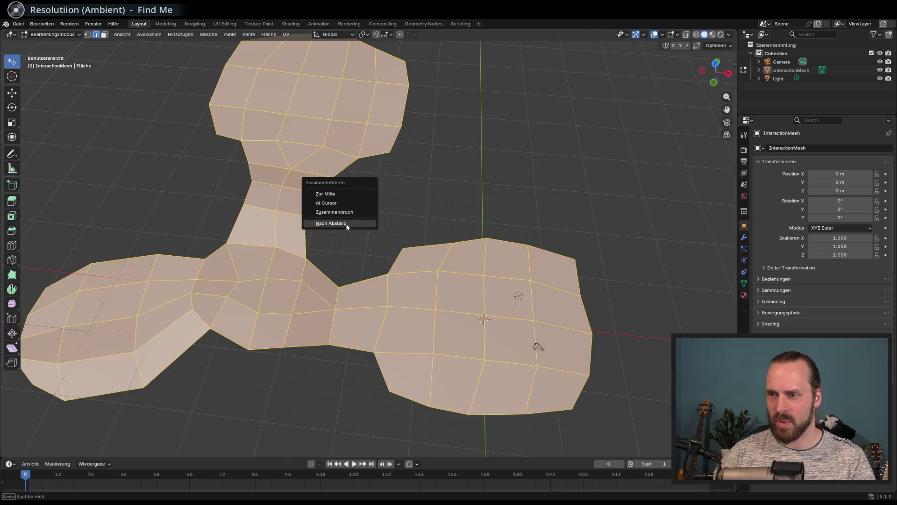
pyautogui.click(348, 224)
pyautogui.hotkey('alt', 'a')
pyautogui.moveTo(342, 233)
pyautogui.mouseDown(button='middle')
pyautogui.moveTo(320, 230)
pyautogui.moveTo(338, 211)
pyautogui.moveTo(354, 249)
pyautogui.moveTo(329, 242)
pyautogui.moveTo(321, 210)
pyautogui.moveTo(266, 211)
pyautogui.moveTo(272, 231)
pyautogui.mouseUp(button='middle')
pyautogui.hotkey('ctrl', 's')
# Inspect the merged InteractionMesh and bring up the extrude variants
pyautogui.scroll(2, 345, 247)
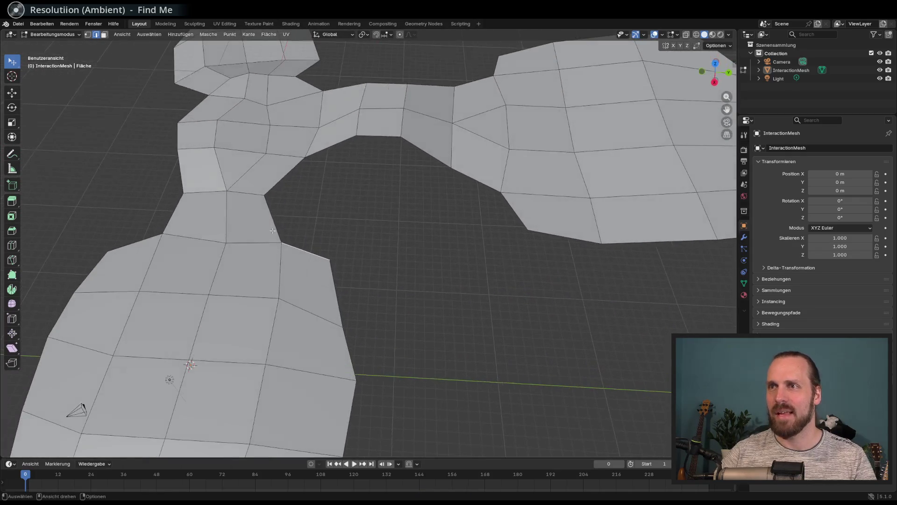
pyautogui.moveTo(380, 253); pyautogui.dragTo(418, 261, button='middle')
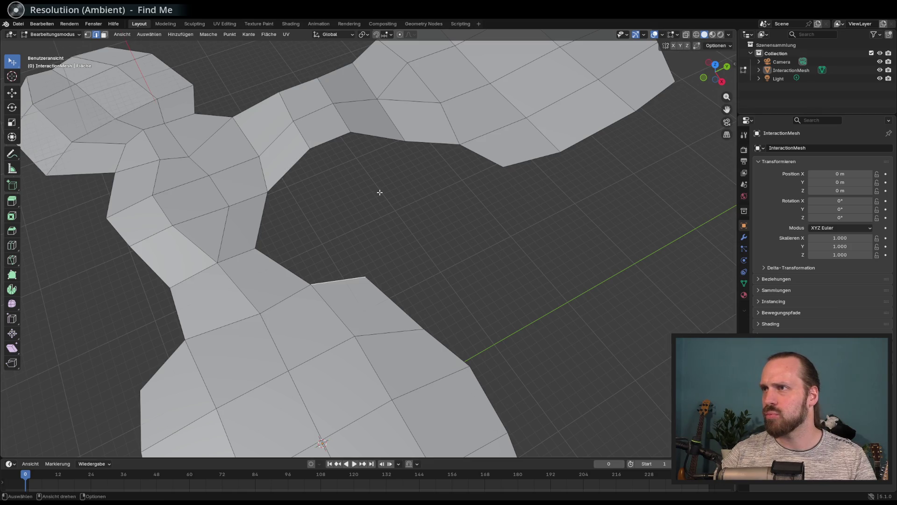
pyautogui.moveTo(379, 192); pyautogui.dragTo(390, 193, button='middle')
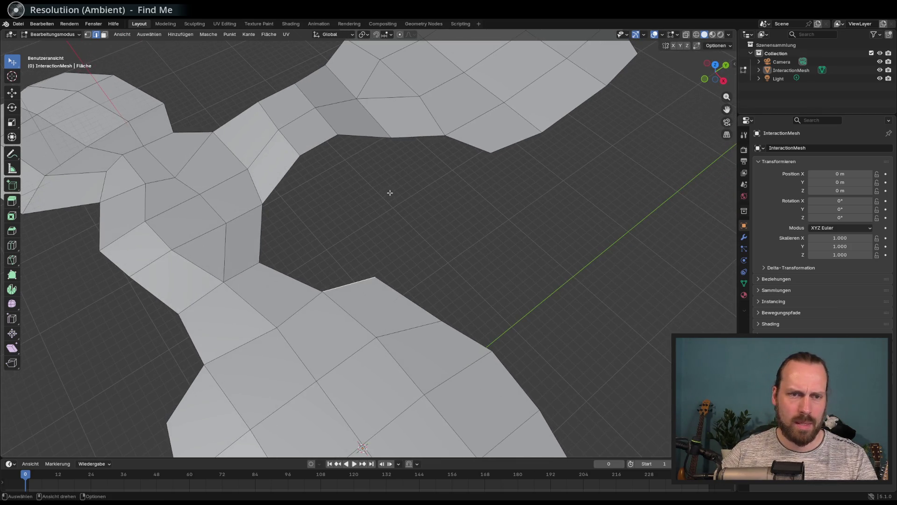
pyautogui.scroll(-1, 389, 193)
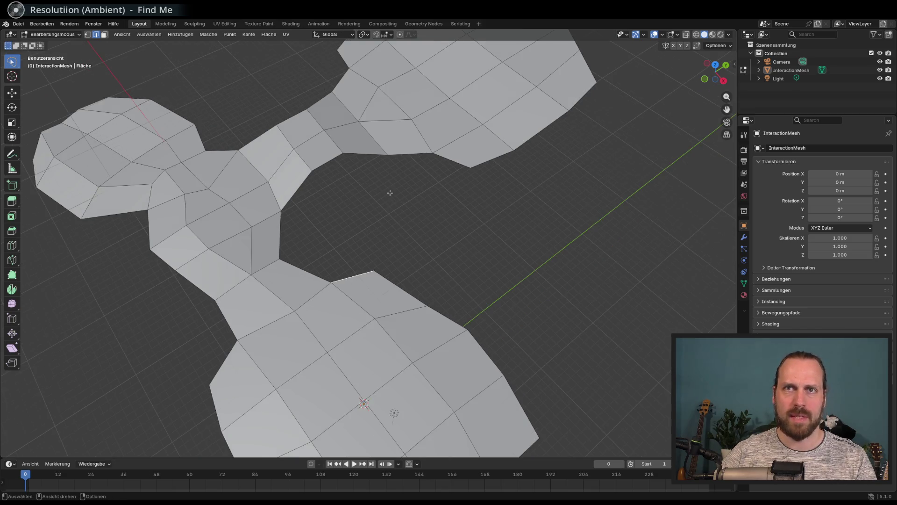
pyautogui.moveTo(390, 193); pyautogui.dragTo(396, 189, button='middle')
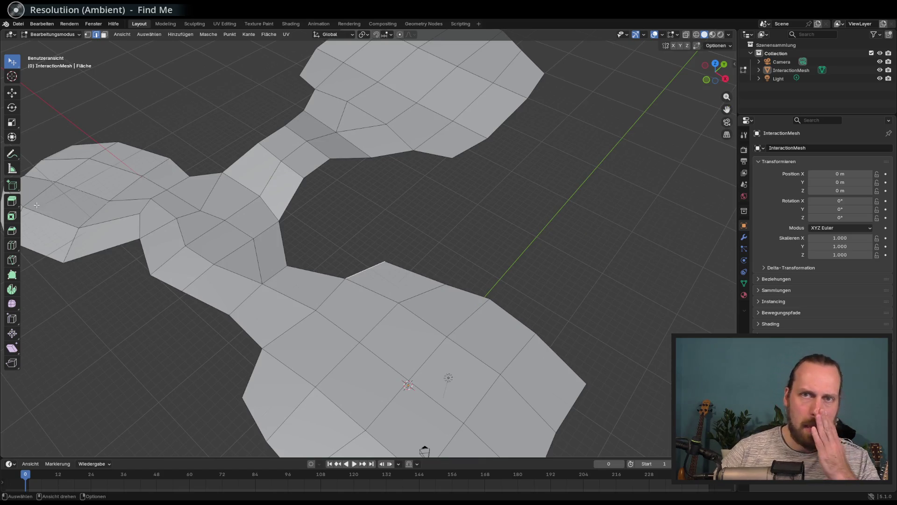
pyautogui.click(16, 203)
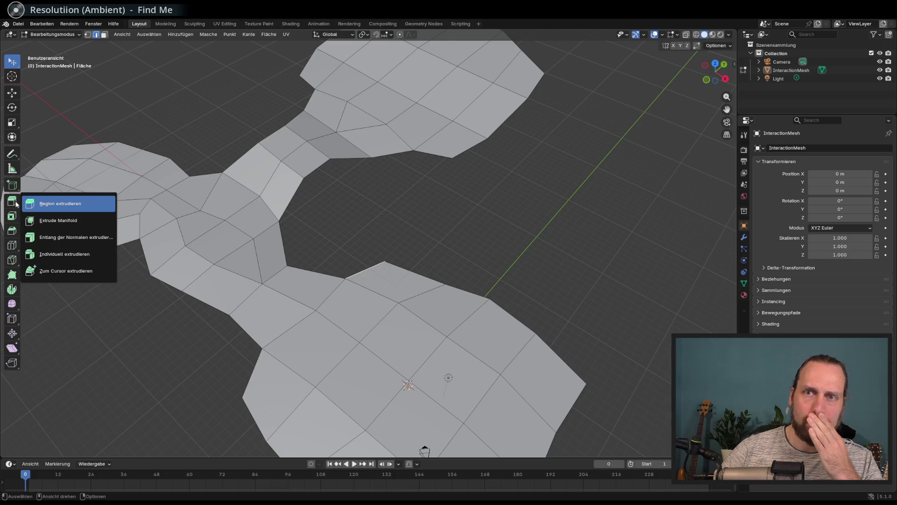
pyautogui.click(50, 240)
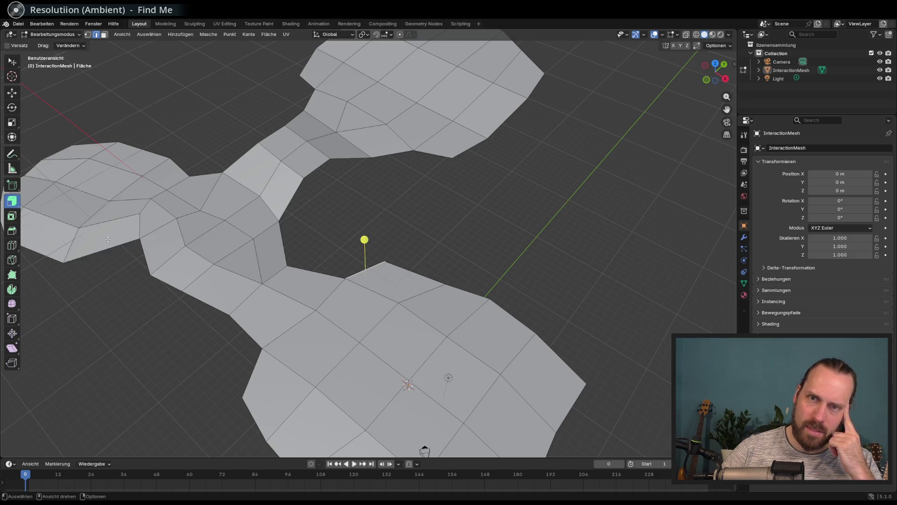
pyautogui.moveTo(281, 214); pyautogui.dragTo(330, 256, button='middle')
pyautogui.keyDown('shift'); pyautogui.click(311, 281); pyautogui.keyUp('shift')
pyautogui.keyDown('shift'); pyautogui.click(281, 230); pyautogui.keyUp('shift')
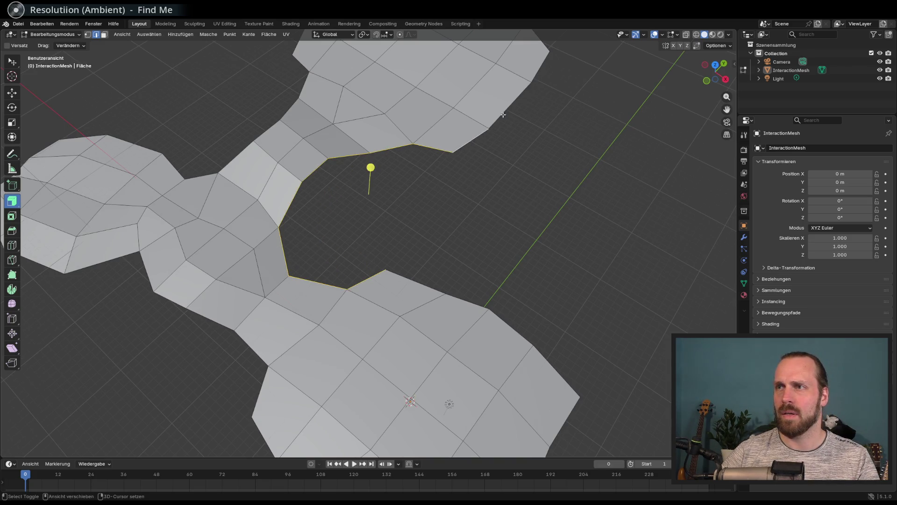
pyautogui.press('e')
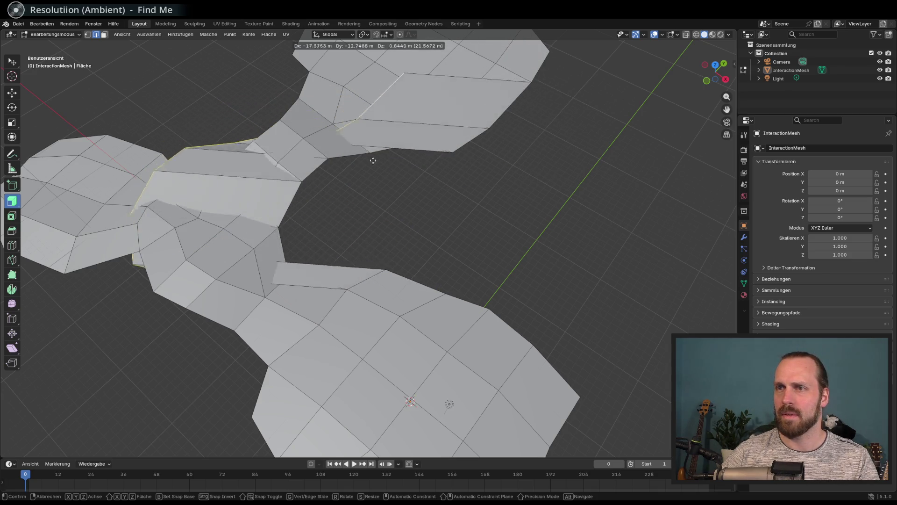
pyautogui.press('Escape')
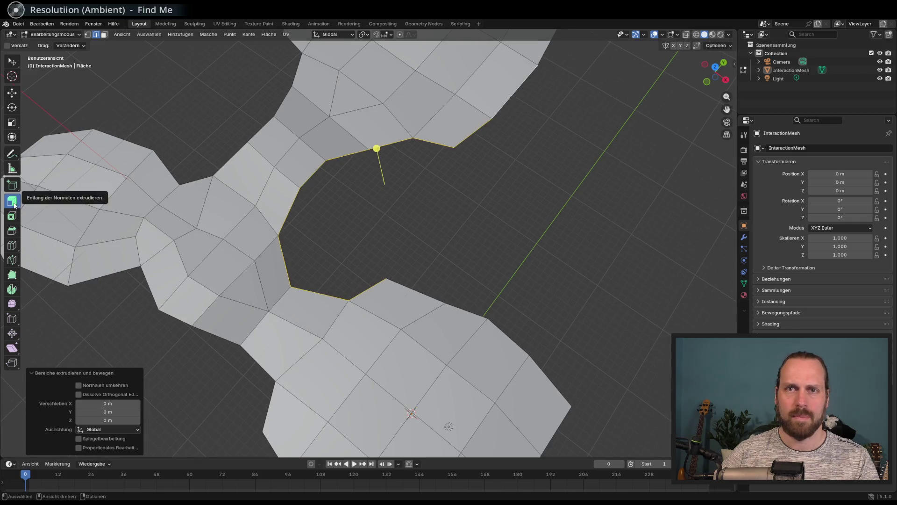
pyautogui.click(12, 201)
pyautogui.click(54, 221)
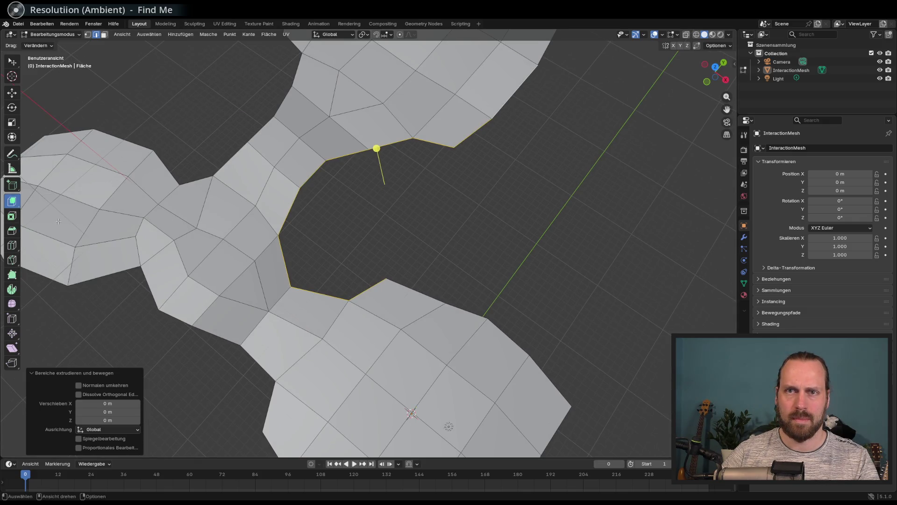
pyautogui.click(12, 204)
pyautogui.click(60, 247)
pyautogui.moveTo(347, 243)
pyautogui.mouseDown()
pyautogui.moveTo(419, 238)
pyautogui.moveTo(355, 277)
pyautogui.mouseUp()
pyautogui.hotkey('ctrl', 'z')
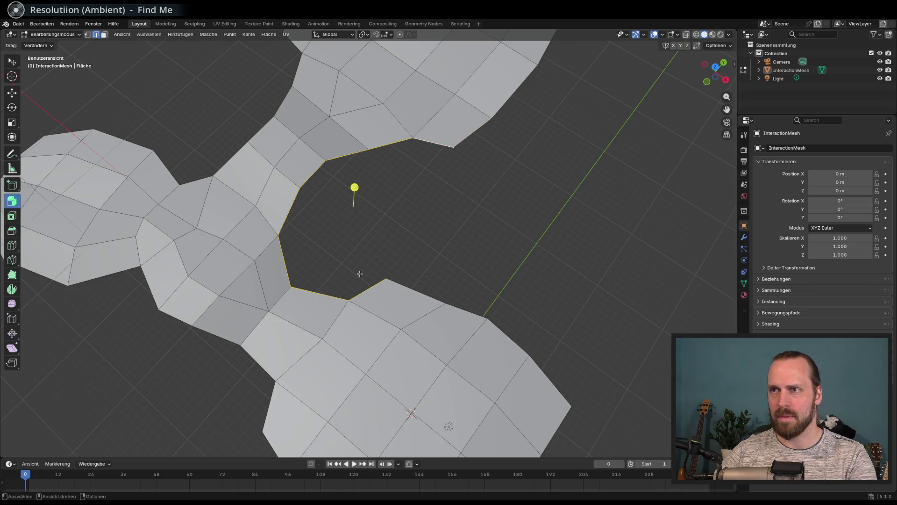
pyautogui.click(15, 203)
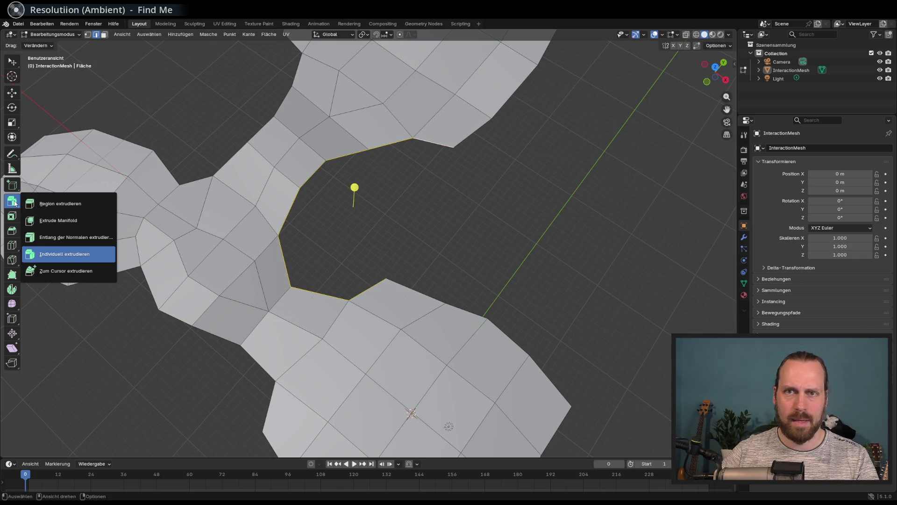
pyautogui.click(60, 271)
pyautogui.press('e')
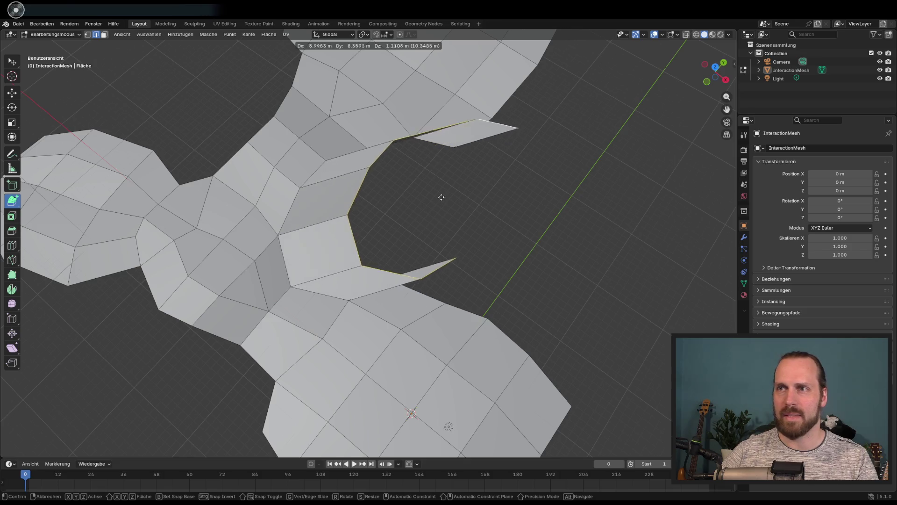
pyautogui.click(389, 219)
pyautogui.hotkey('ctrl', 'z')
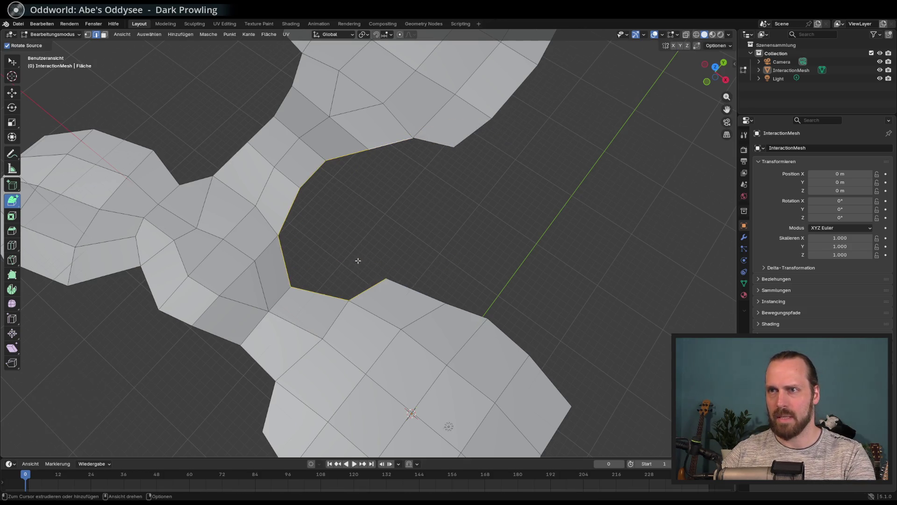
pyautogui.moveTo(12, 201); pyautogui.dragTo(29, 210)
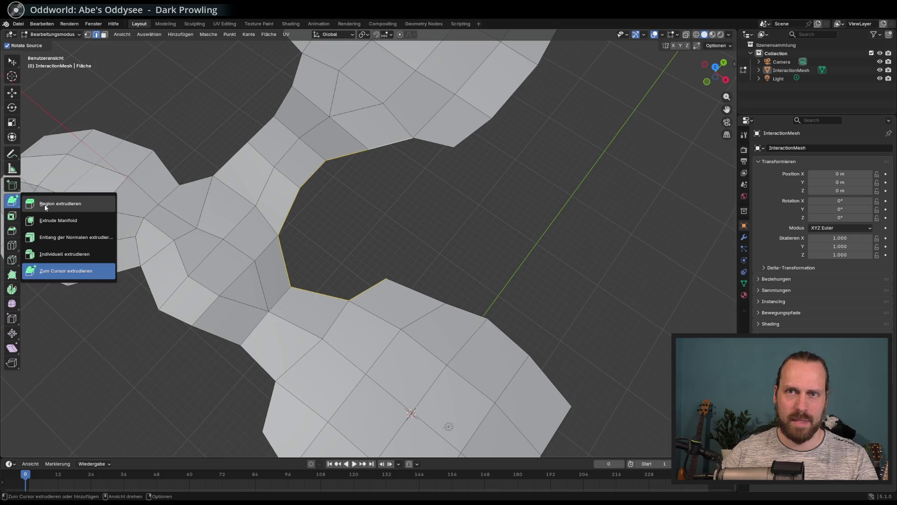
pyautogui.click(45, 207)
pyautogui.moveTo(326, 206)
pyautogui.mouseDown(button='middle')
pyautogui.moveTo(321, 190)
pyautogui.moveTo(225, 164)
pyautogui.moveTo(123, 230)
pyautogui.mouseUp(button='middle')
pyautogui.scroll(5, 278, 185)
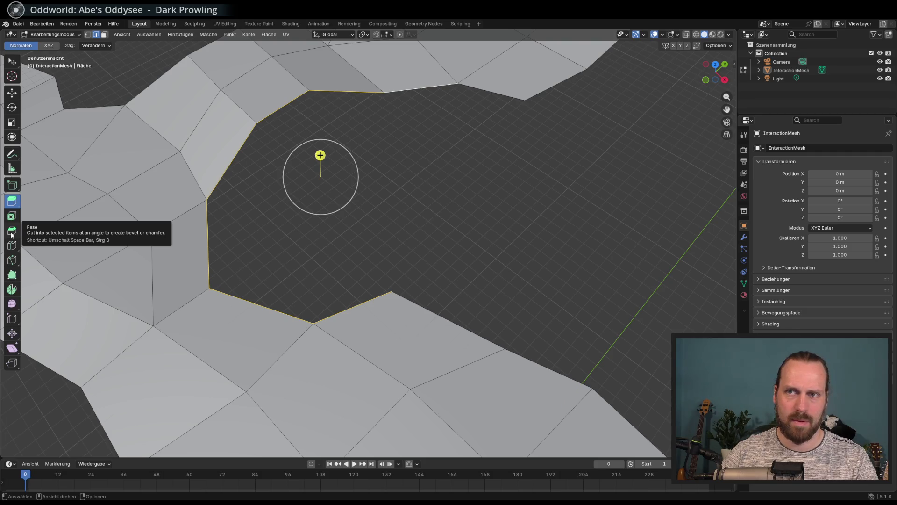
pyautogui.click(17, 215)
pyautogui.click(17, 215)
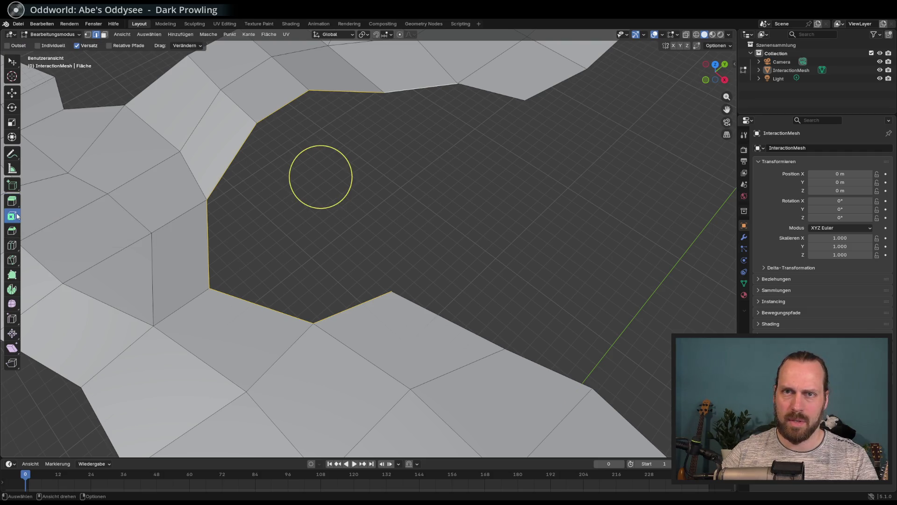
pyautogui.click(14, 230)
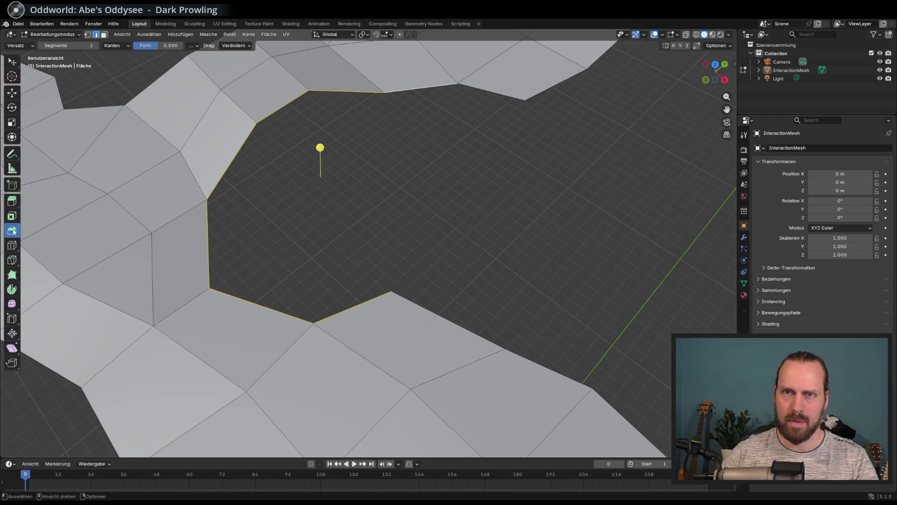
pyautogui.click(16, 186)
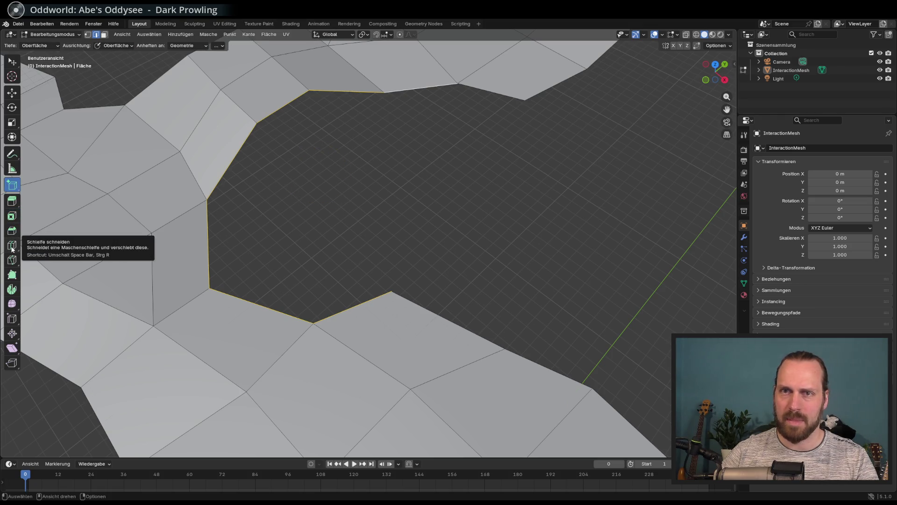
pyautogui.scroll(-5, 352, 237)
pyautogui.moveTo(351, 237); pyautogui.dragTo(419, 231, button='middle')
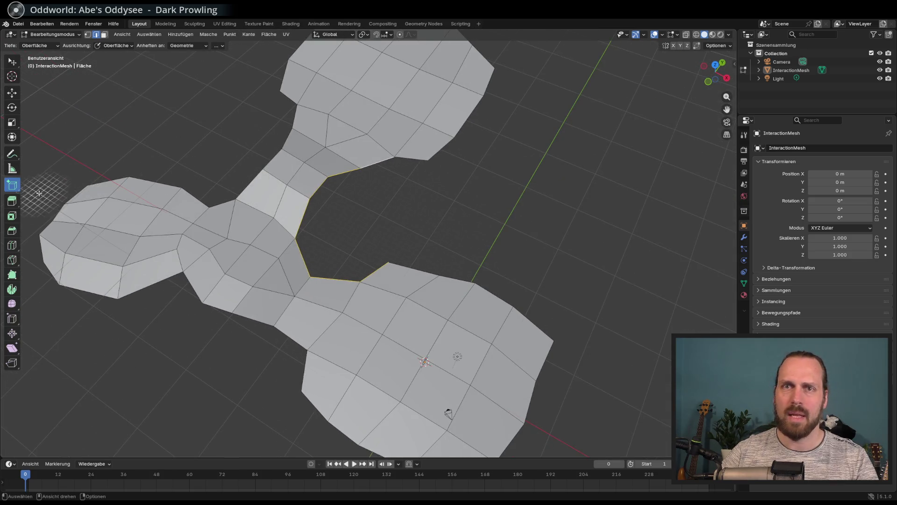
pyautogui.click(10, 189)
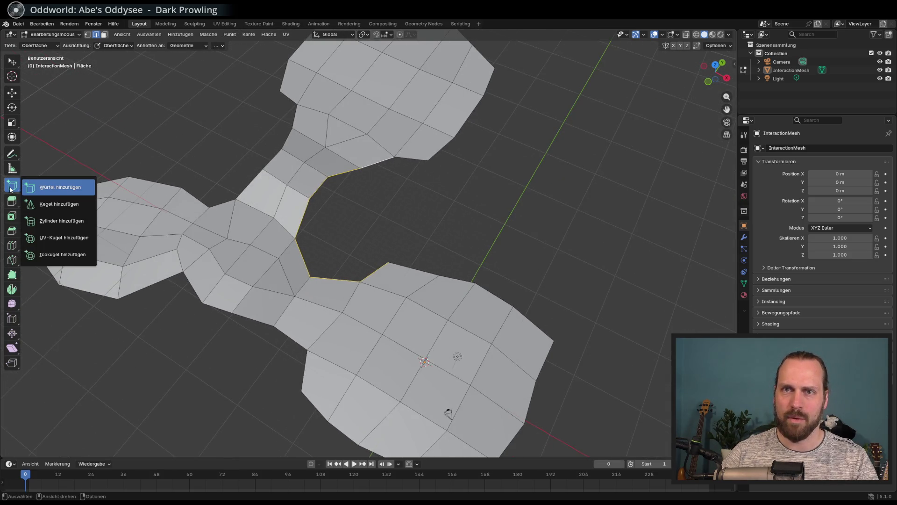
pyautogui.moveTo(438, 214); pyautogui.dragTo(539, 177)
pyautogui.click(557, 142)
pyautogui.moveTo(557, 143); pyautogui.dragTo(515, 236, button='middle')
pyautogui.hotkey('ctrl', 'z')
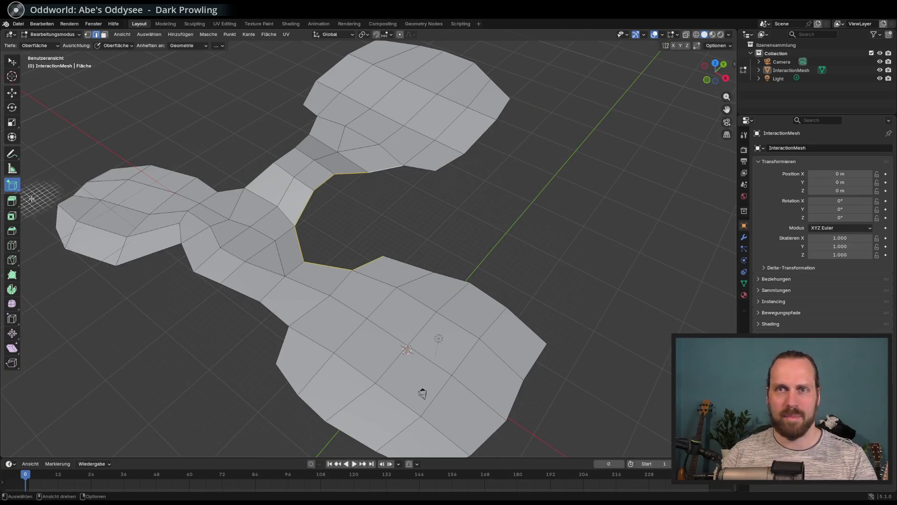
pyautogui.click(13, 202)
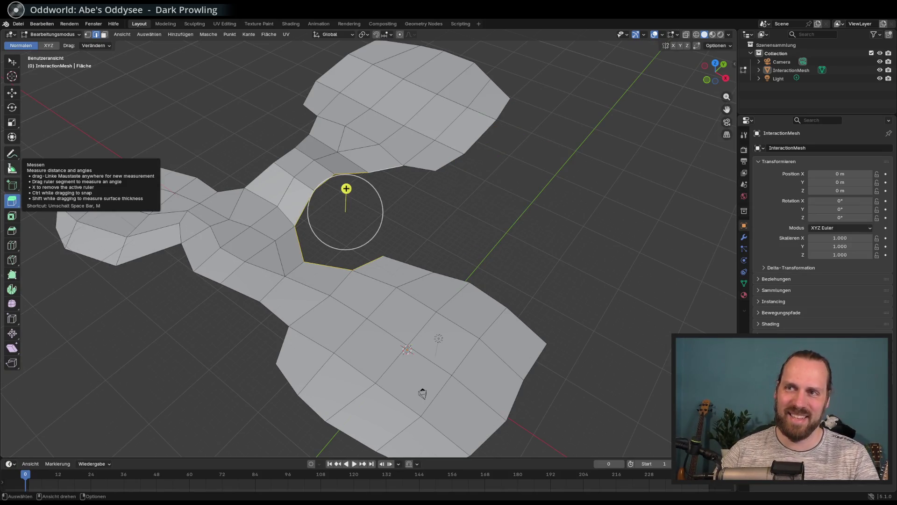
pyautogui.moveTo(50, 185)
pyautogui.mouseDown(button='middle')
pyautogui.moveTo(34, 181)
pyautogui.moveTo(352, 192)
pyautogui.mouseUp(button='middle')
pyautogui.moveTo(346, 187)
pyautogui.mouseDown()
pyautogui.moveTo(462, 304)
pyautogui.moveTo(341, 206)
pyautogui.moveTo(200, 137)
pyautogui.moveTo(397, 271)
pyautogui.moveTo(584, 323)
pyautogui.moveTo(538, 420)
pyautogui.moveTo(343, 225)
pyautogui.moveTo(356, 206)
pyautogui.mouseUp()
pyautogui.hotkey('ctrl', 'z')
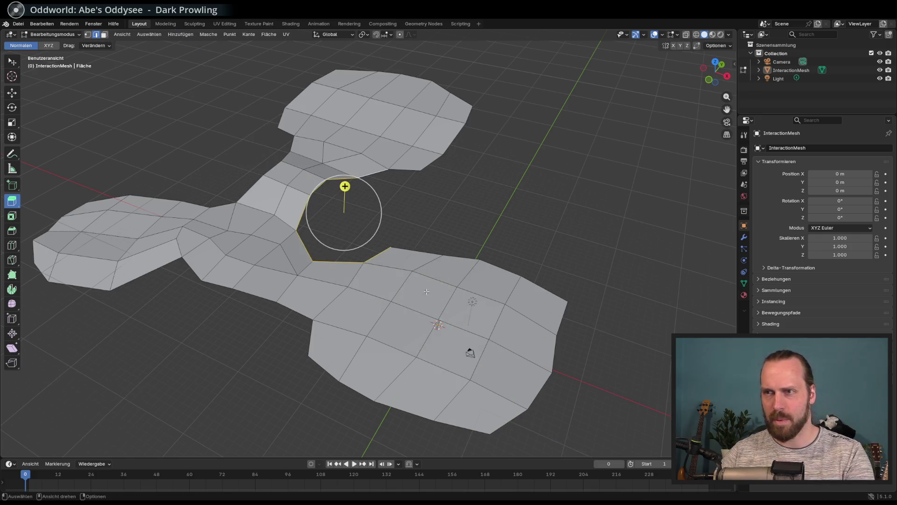
pyautogui.click(537, 226)
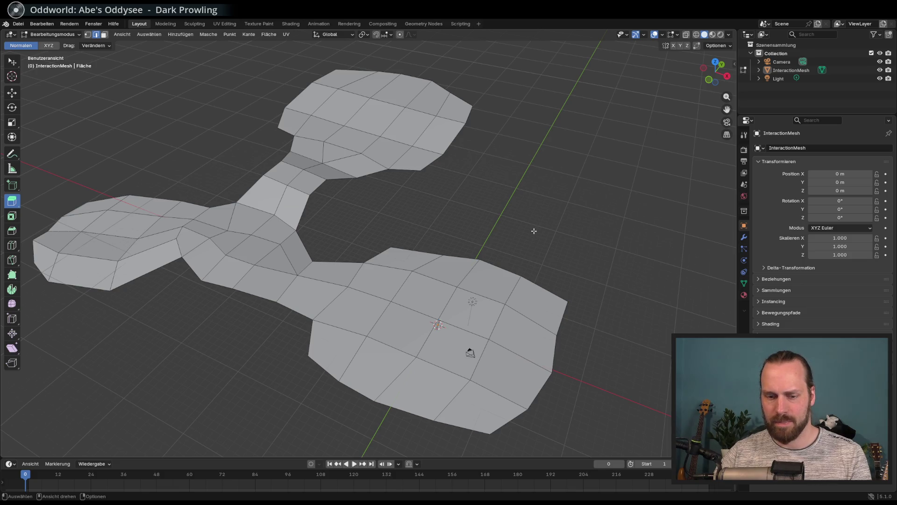
# Merge the whole mesh's vertices By Distance, deselect, and save the terrain .blend file
pyautogui.press('a')
pyautogui.press('m')
pyautogui.click(509, 233)
pyautogui.moveTo(467, 238); pyautogui.dragTo(374, 239, button='middle')
pyautogui.click(228, 392)
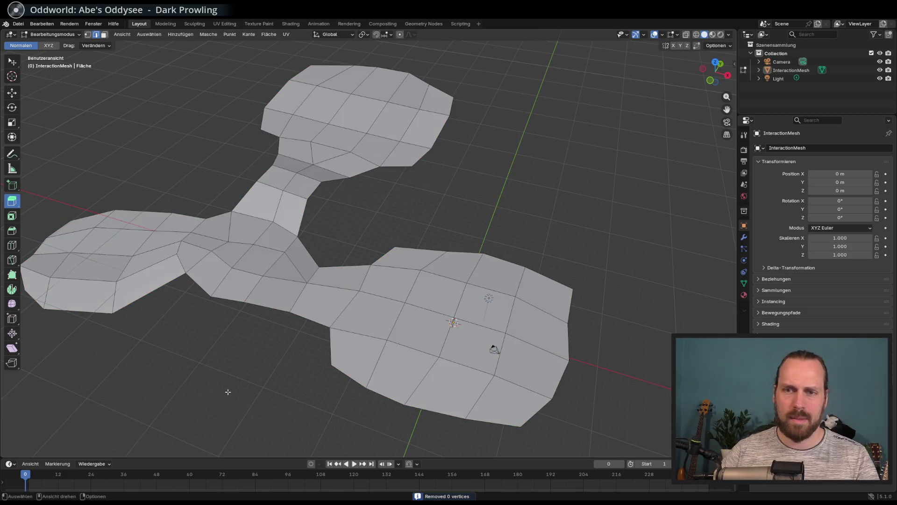
pyautogui.hotkey('ctrl', 's')
pyautogui.click(18, 24)
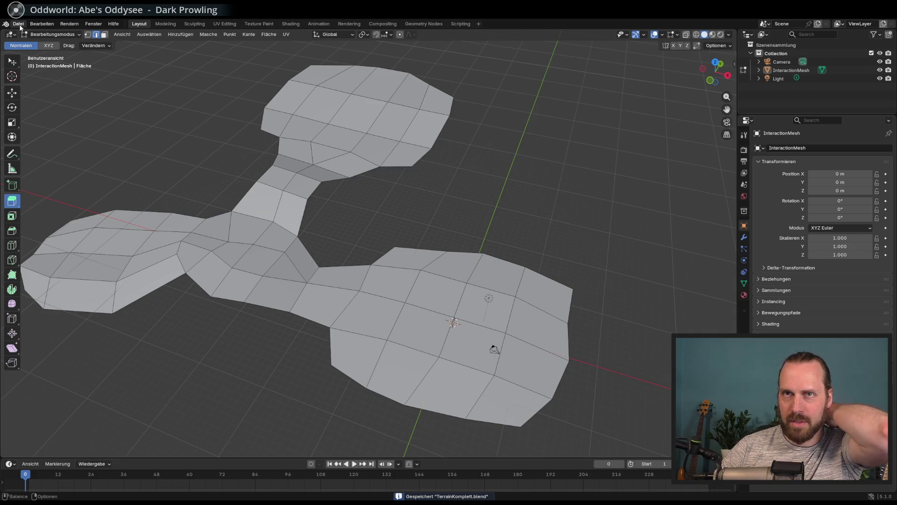
pyautogui.moveTo(220, 161); pyautogui.dragTo(230, 158, button='middle')
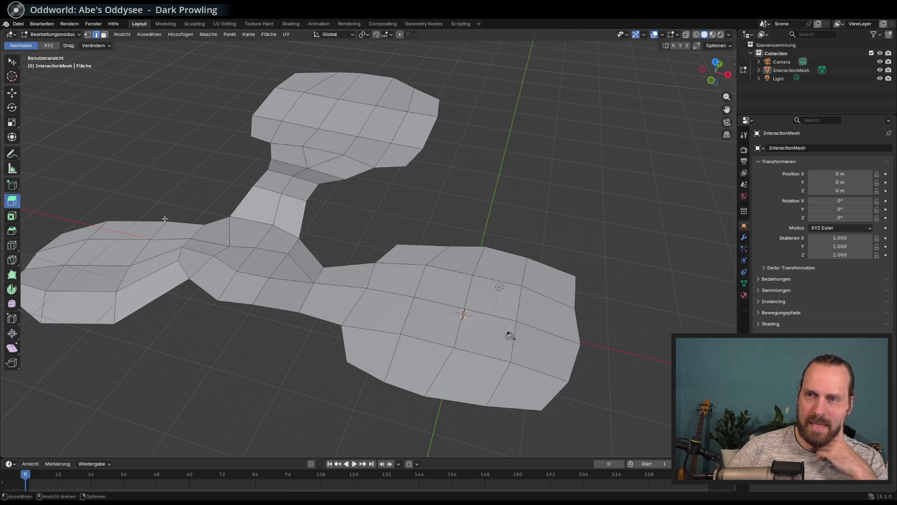
# Export the terrain via glTF 2.0 as TerrainKomplett.glb
pyautogui.click(18, 23)
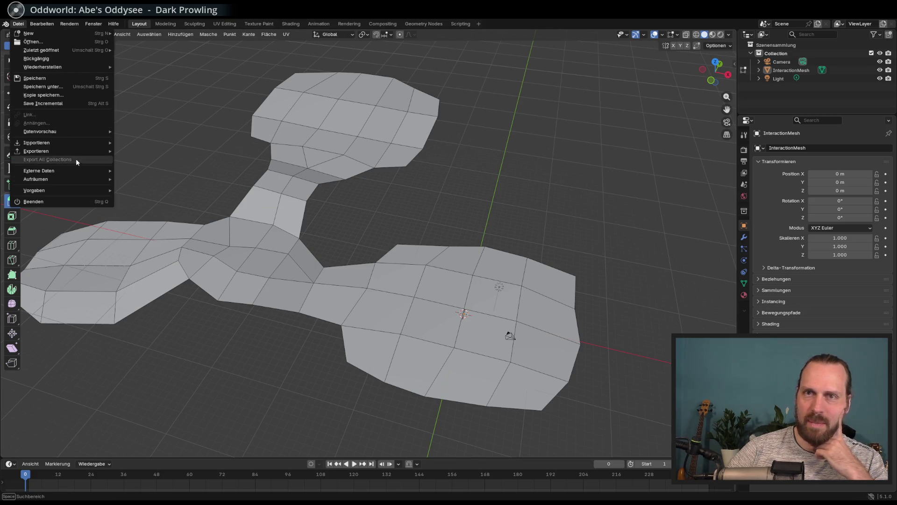
pyautogui.moveTo(79, 155)
pyautogui.click(164, 227)
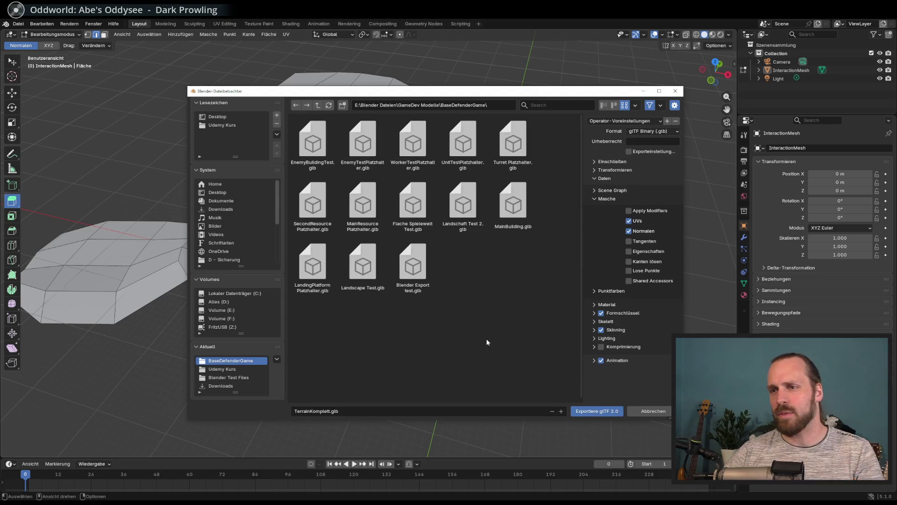
pyautogui.click(594, 411)
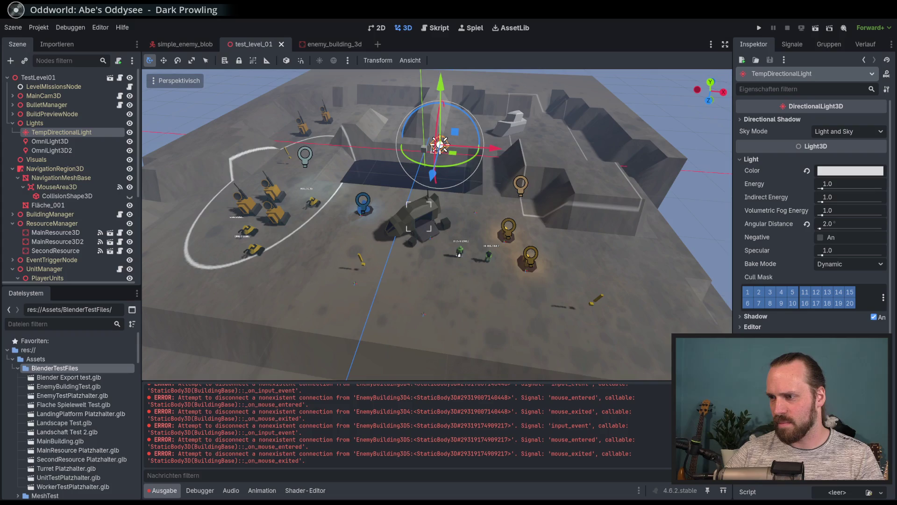
# Look over the test_level_01 level, then switch to the File Explorer window with the model folder
pyautogui.moveTo(493, 329); pyautogui.dragTo(482, 320, button='middle')
pyautogui.moveTo(485, 272)
pyautogui.mouseDown(button='middle')
pyautogui.moveTo(475, 271)
pyautogui.moveTo(505, 245)
pyautogui.moveTo(448, 264)
pyautogui.mouseUp(button='middle')
pyautogui.scroll(-5, 475, 268)
pyautogui.scroll(5, 479, 243)
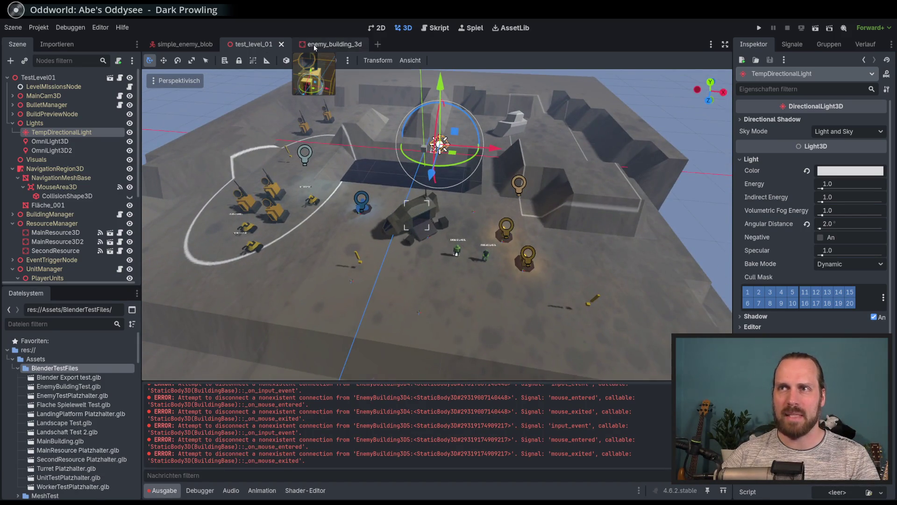
pyautogui.click(13, 28)
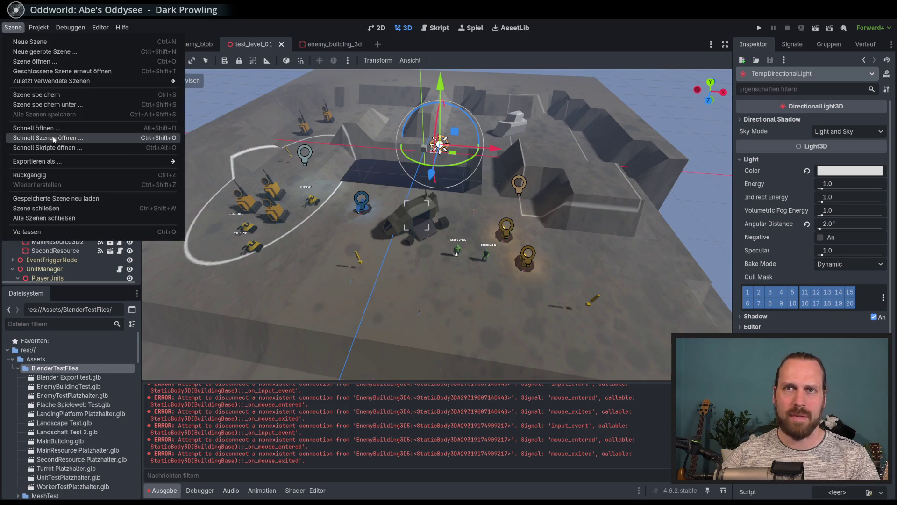
pyautogui.click(178, 23)
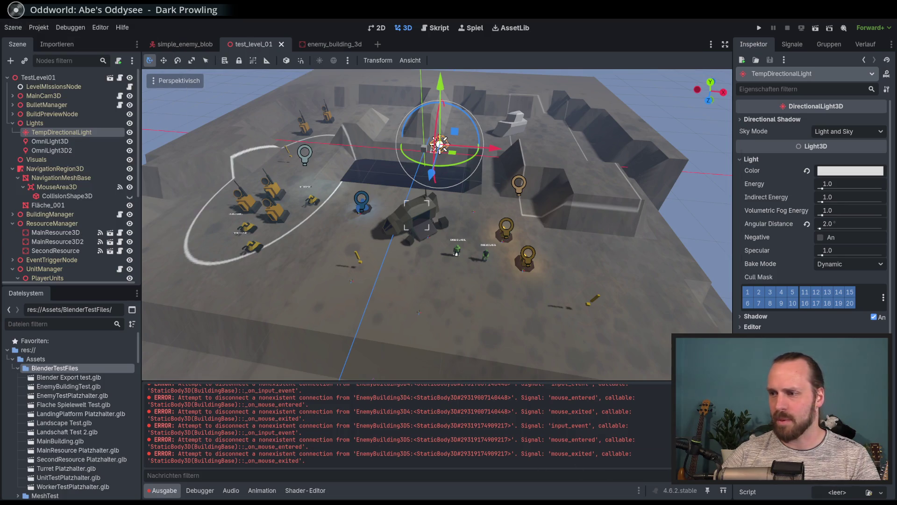
pyautogui.hotkey('alt', 'Tab')
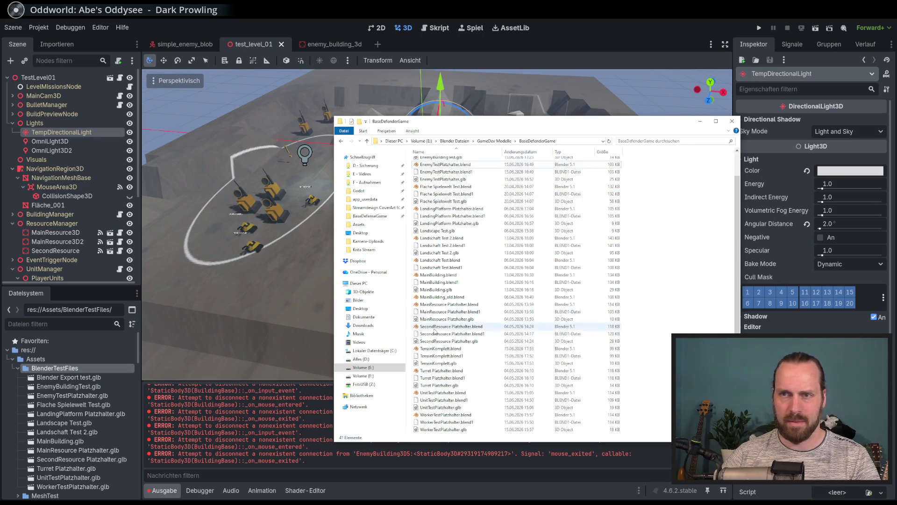
# Drag TerrainKomplett.glb from Explorer into Godot's BlenderTestFiles folder
pyautogui.click(442, 349)
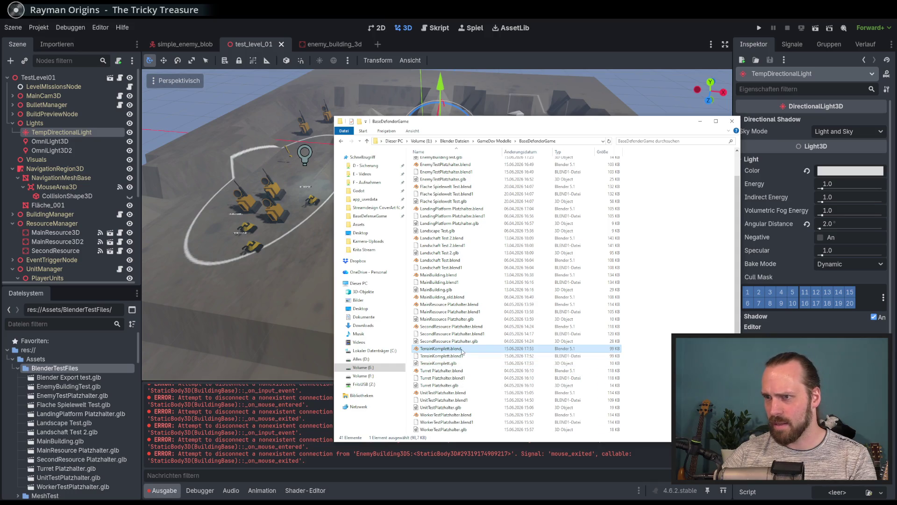
pyautogui.click(440, 363)
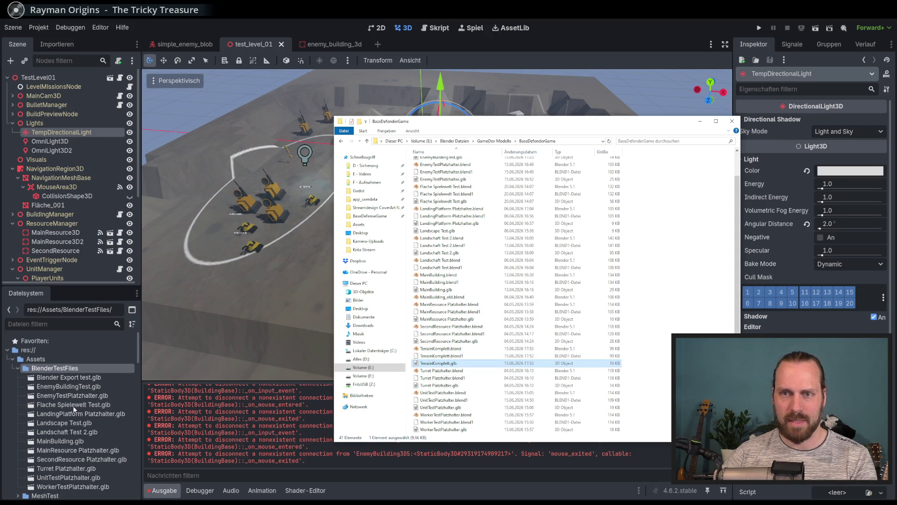
pyautogui.click(418, 44)
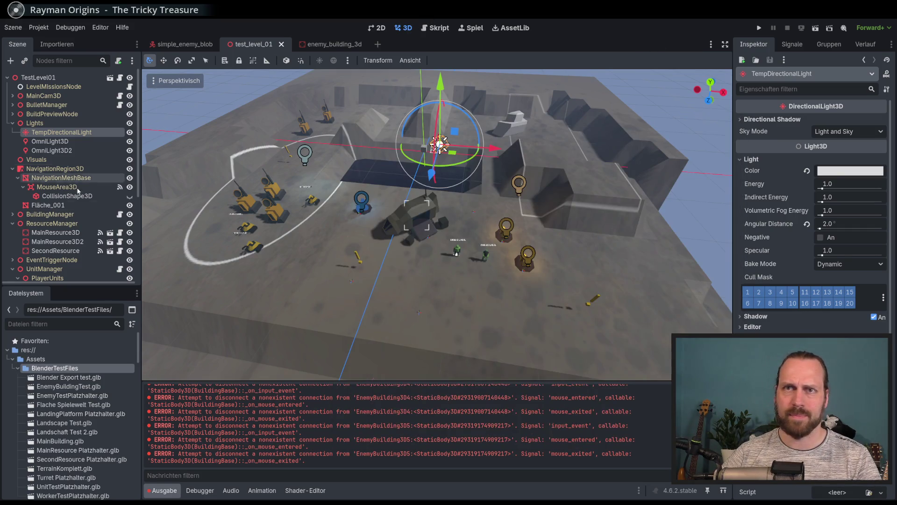
pyautogui.click(67, 327)
# Filter the FileSystem dock for 'level' and select the test_level_01 scene
pyautogui.write('level')
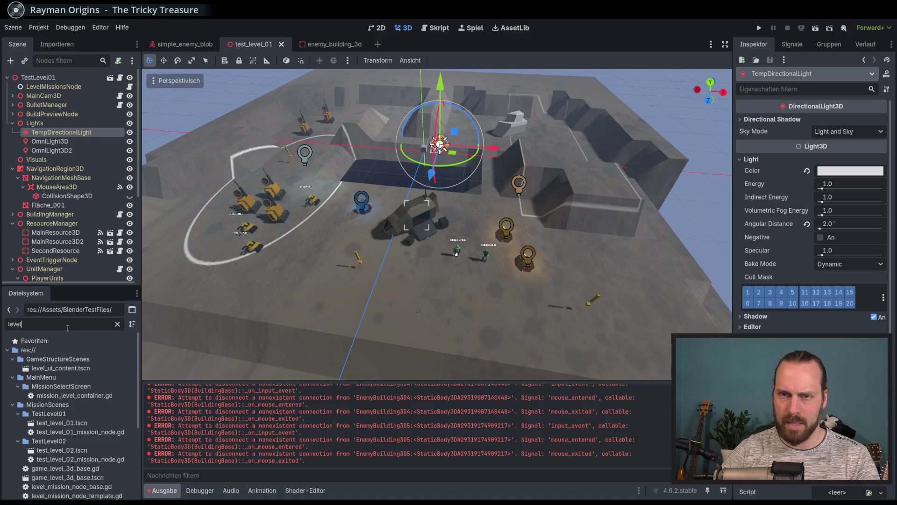
pyautogui.write('_1')
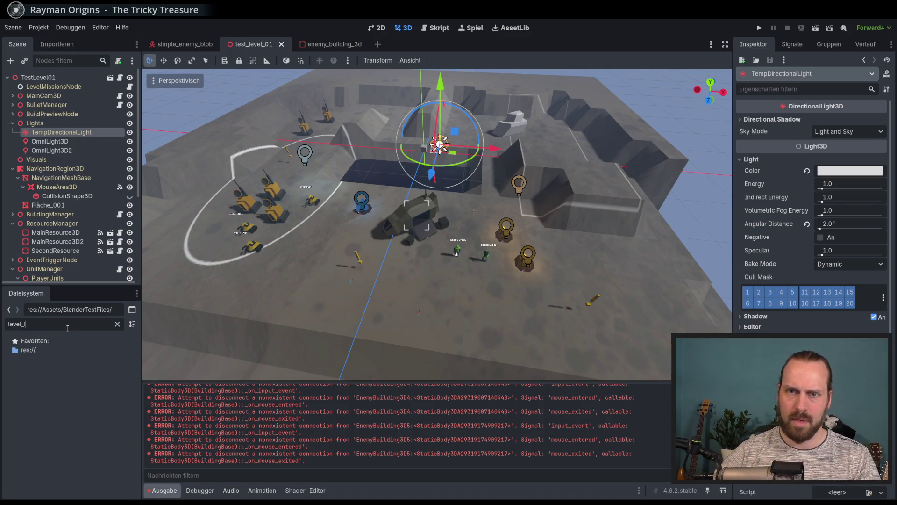
pyautogui.press('BackSpace')
pyautogui.press('BackSpace')
pyautogui.write('1')
pyautogui.press('BackSpace')
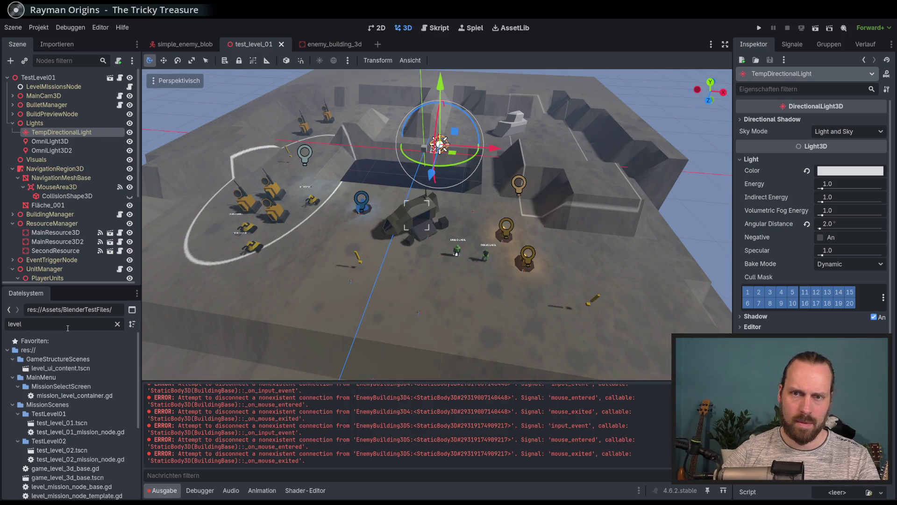
pyautogui.click(93, 424)
# Duplicate the TestLevel01 folder as TestLevel03
pyautogui.scroll(-2, 81, 426)
pyautogui.rightClick(52, 374)
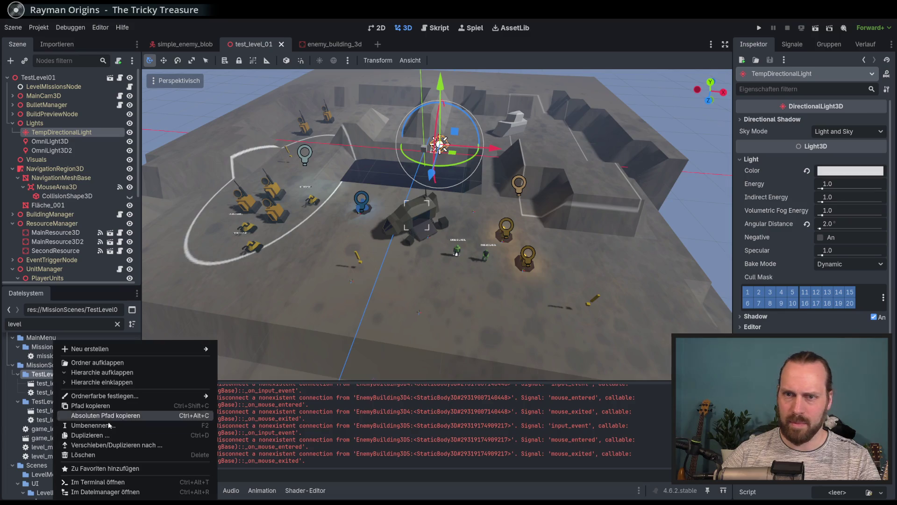
pyautogui.click(107, 435)
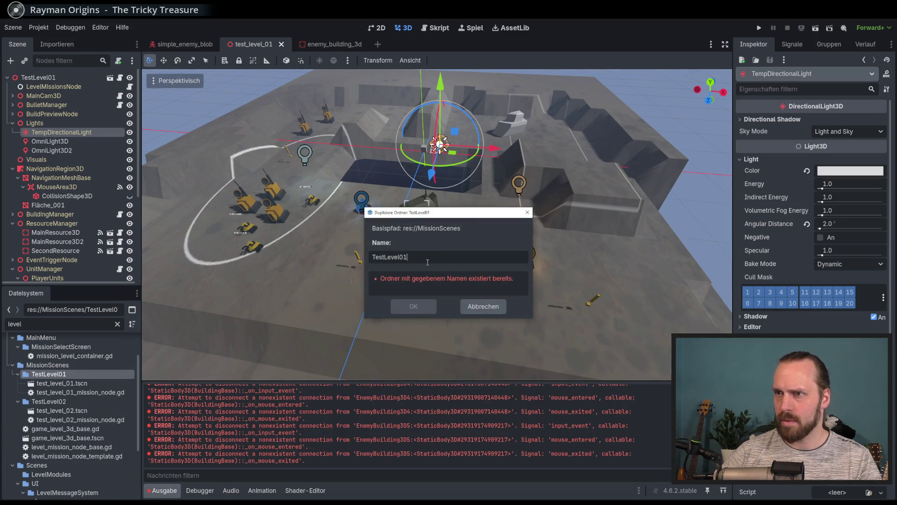
pyautogui.press('BackSpace')
pyautogui.write('3')
pyautogui.press('Return')
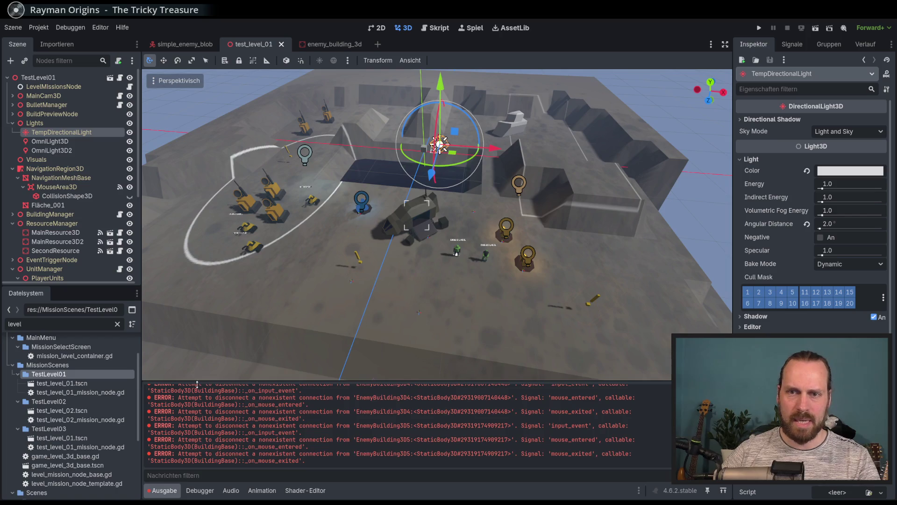
# Delete the TestLevel03 folder again and open test_level_02.tscn
pyautogui.click(60, 429)
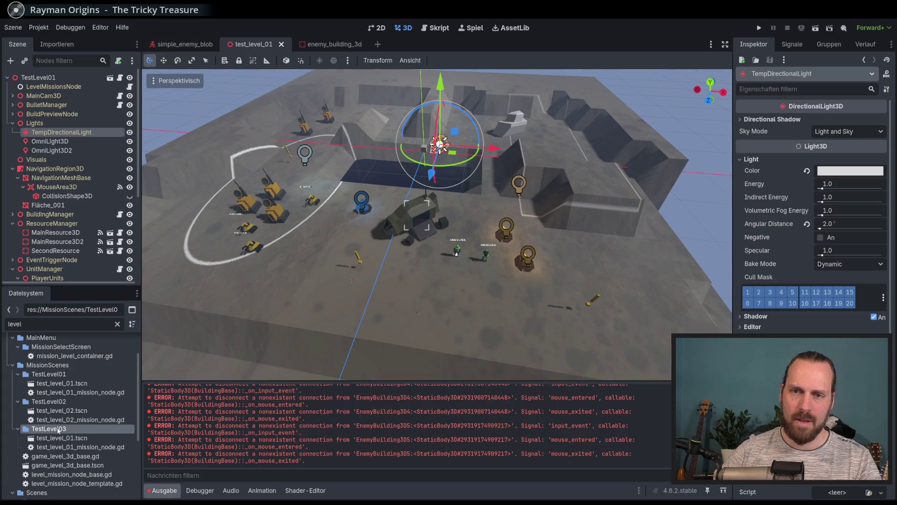
pyautogui.rightClick(59, 429)
pyautogui.click(92, 455)
pyautogui.click(386, 306)
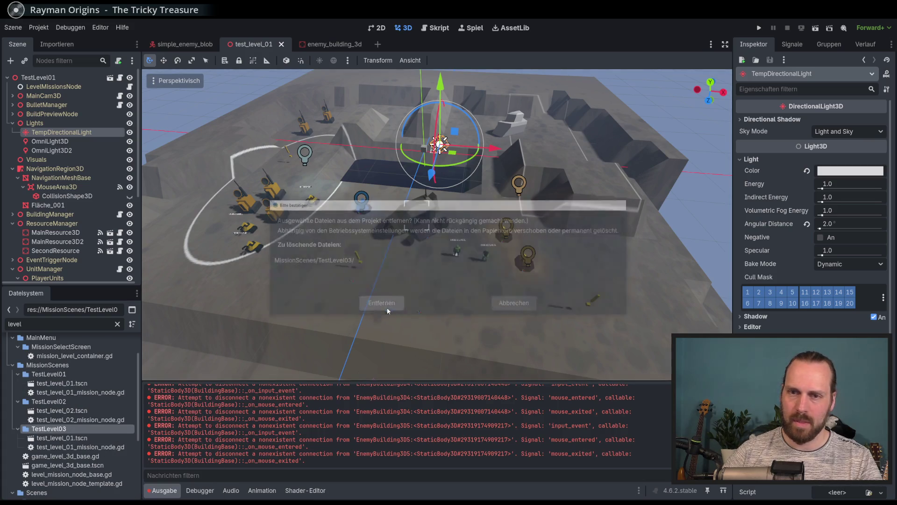
pyautogui.doubleClick(62, 411)
# Delete both OmniLight3D nodes from test_level_02
pyautogui.scroll(-5, 370, 274)
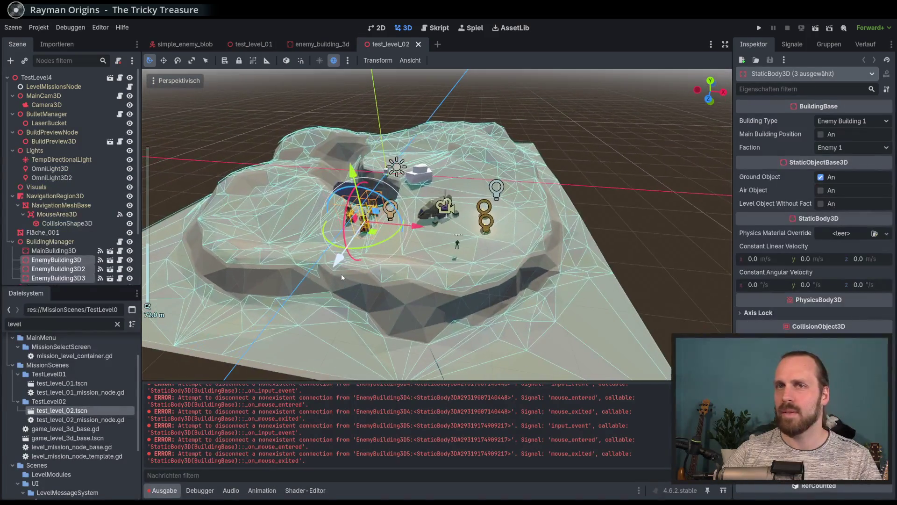
pyautogui.scroll(-3, 89, 238)
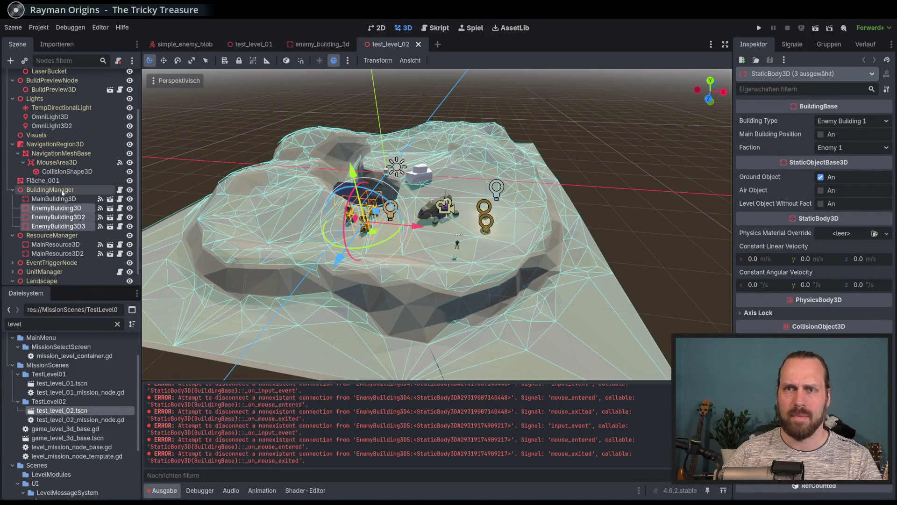
pyautogui.scroll(5, 344, 217)
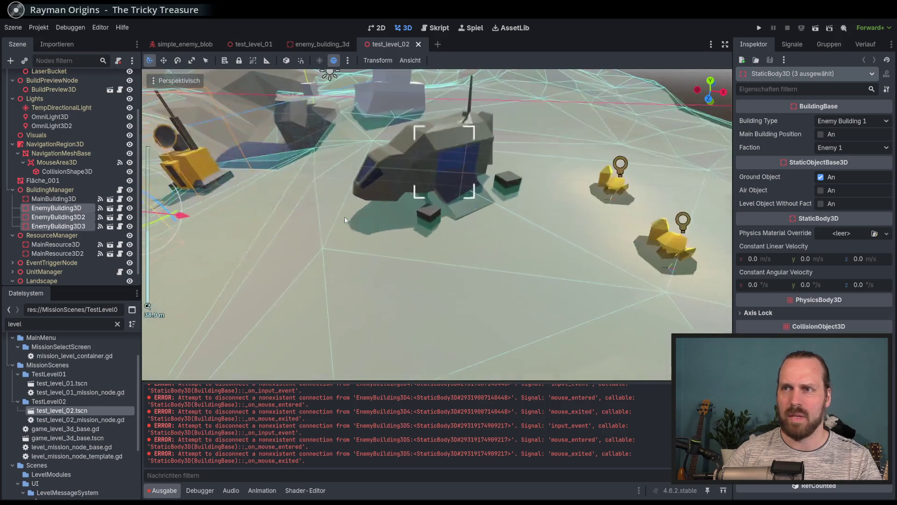
pyautogui.scroll(-3, 344, 216)
pyautogui.scroll(1, 344, 217)
pyautogui.scroll(1, 344, 216)
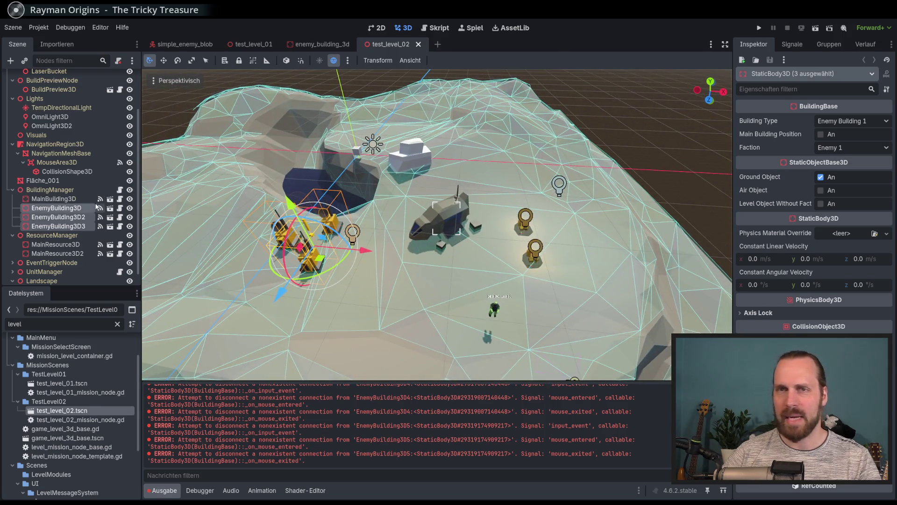
pyautogui.scroll(3, 100, 187)
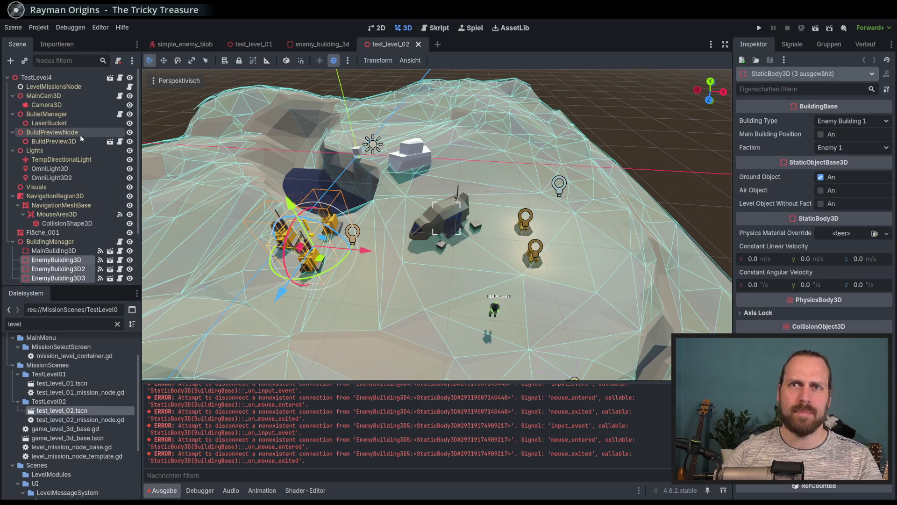
pyautogui.click(67, 169)
pyautogui.keyDown('shift'); pyautogui.click(71, 177); pyautogui.keyUp('shift')
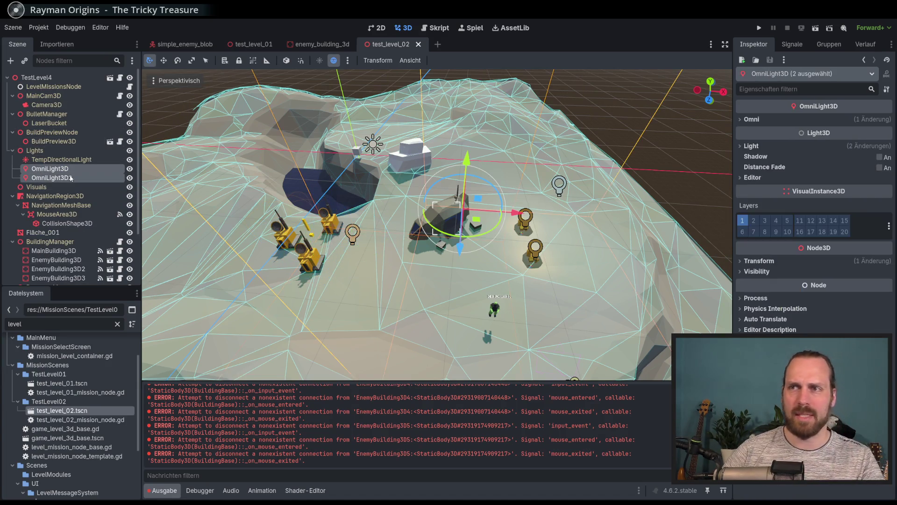
pyautogui.press('Delete')
pyautogui.press('Return')
# Clear the Shape of the MouseArea3D's CollisionShape3D
pyautogui.click(68, 206)
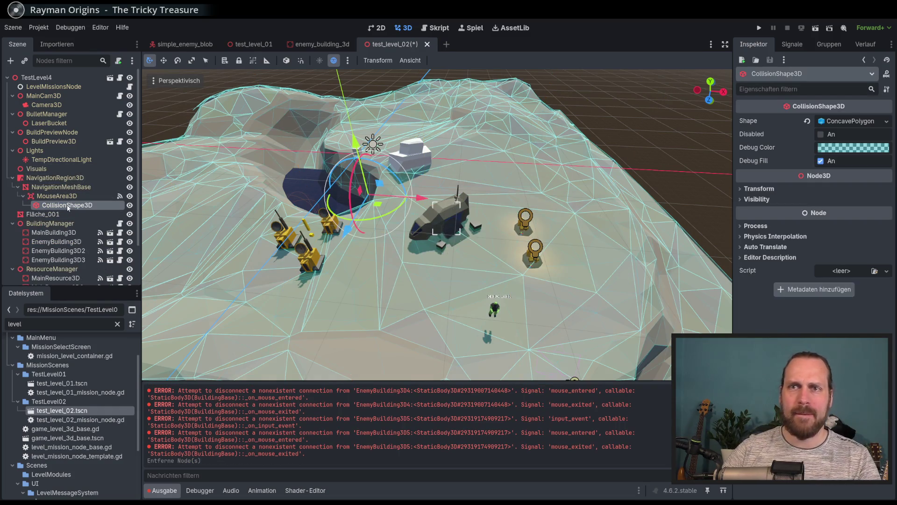
pyautogui.click(71, 188)
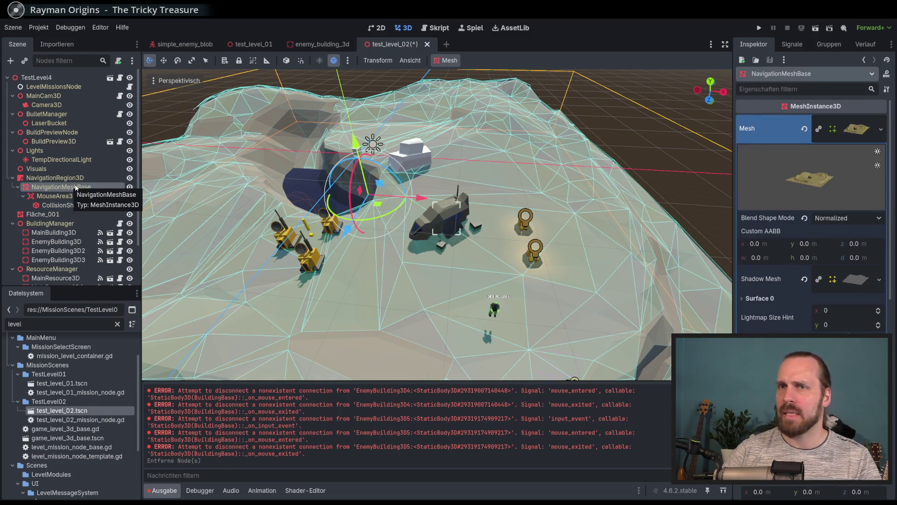
pyautogui.click(69, 197)
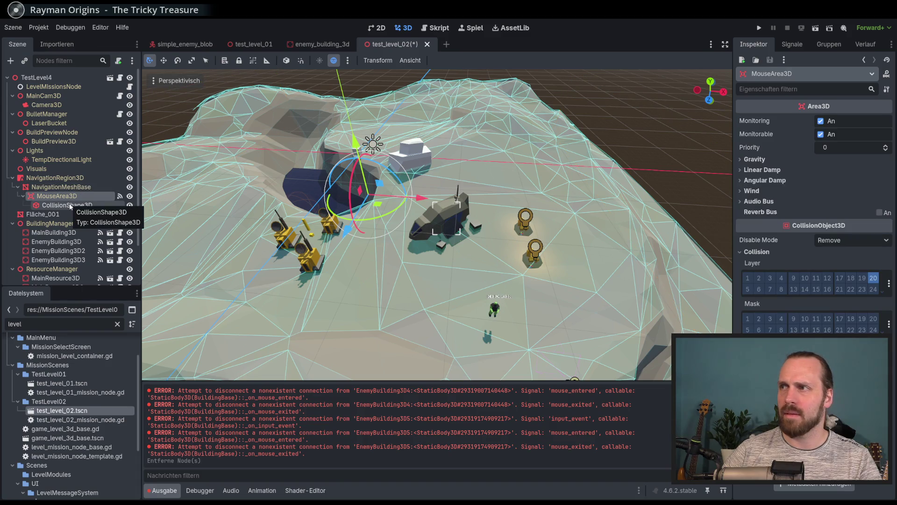
pyautogui.click(61, 205)
pyautogui.click(60, 197)
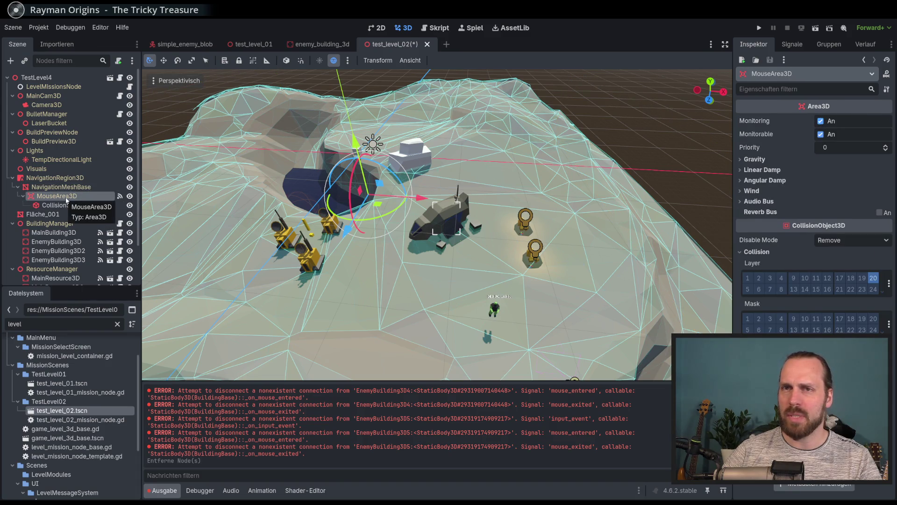
pyautogui.click(65, 187)
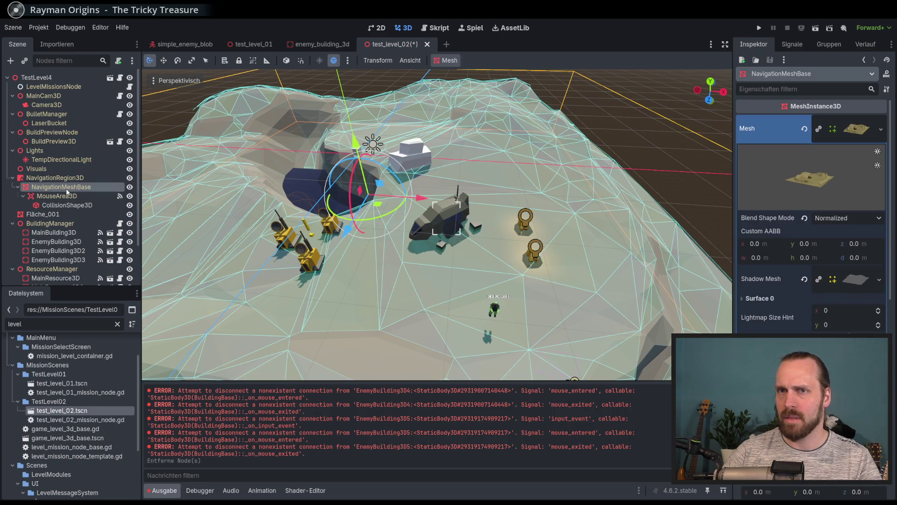
pyautogui.scroll(-4, 350, 227)
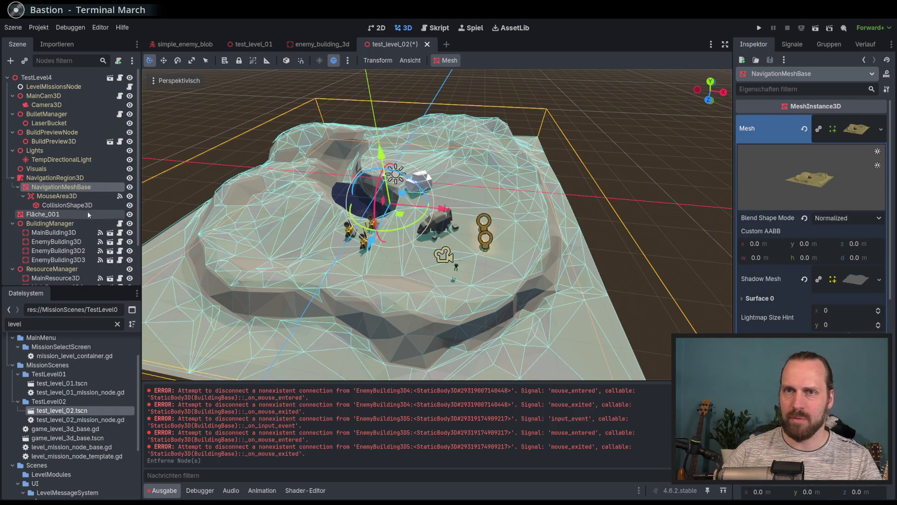
pyautogui.click(85, 207)
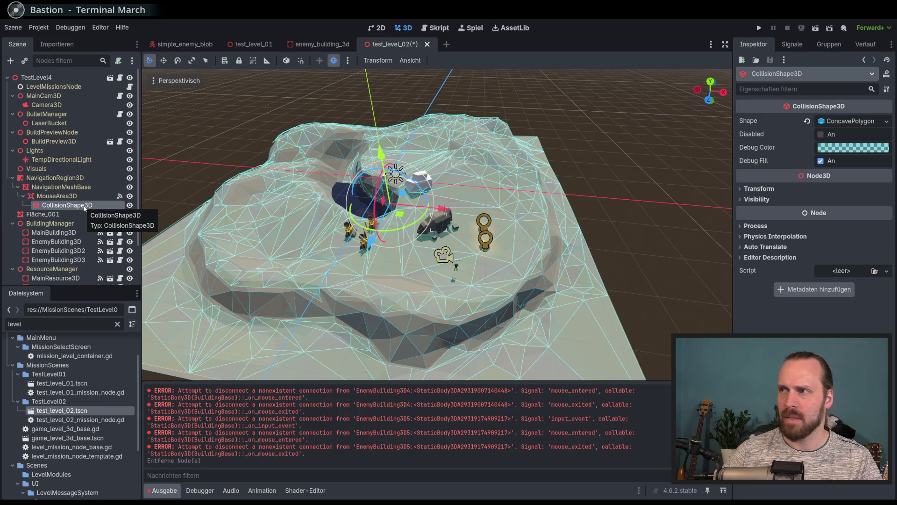
pyautogui.click(807, 121)
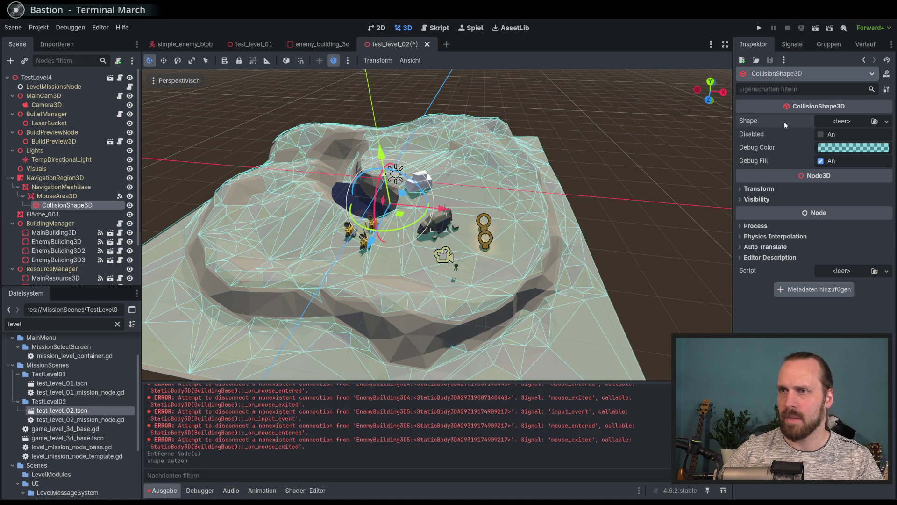
# Clear NavigationMeshBase's Mesh and rebake the NavigationRegion3D navigation mesh
pyautogui.click(249, 180)
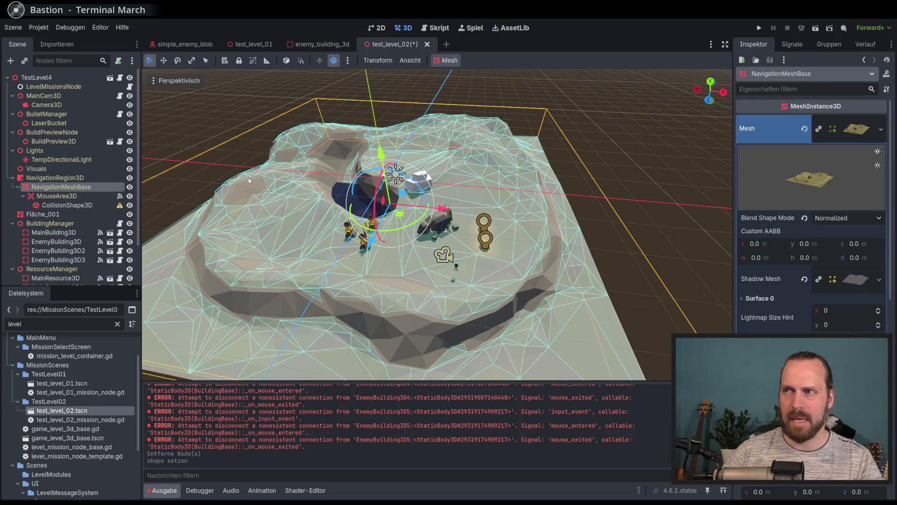
pyautogui.click(803, 128)
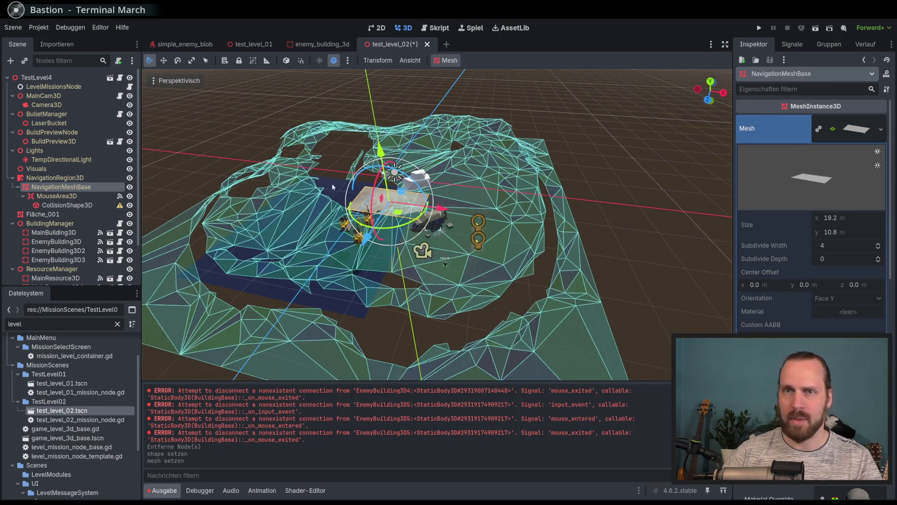
pyautogui.click(67, 178)
pyautogui.click(480, 61)
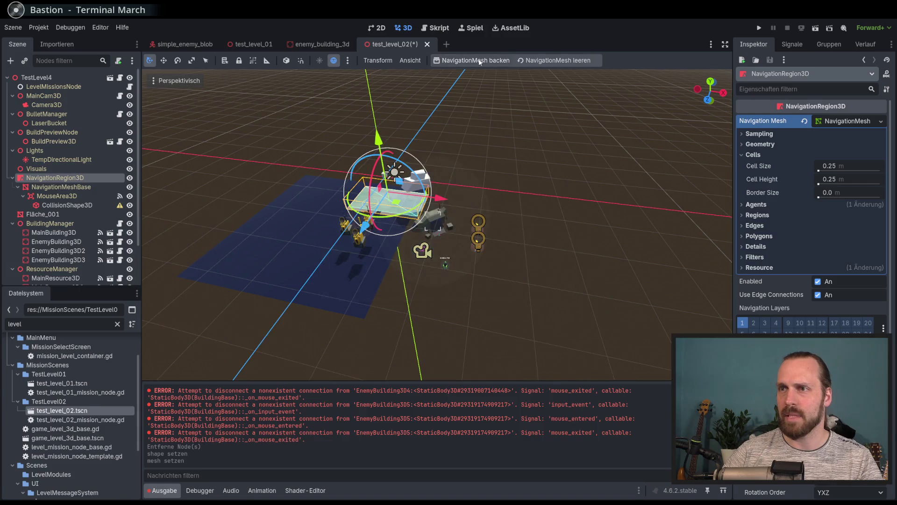
pyautogui.scroll(6, 262, 193)
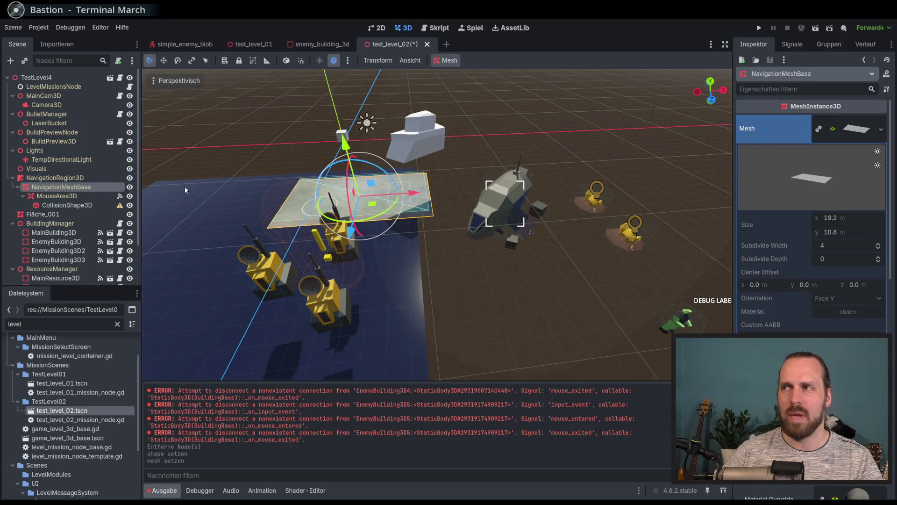
pyautogui.click(881, 130)
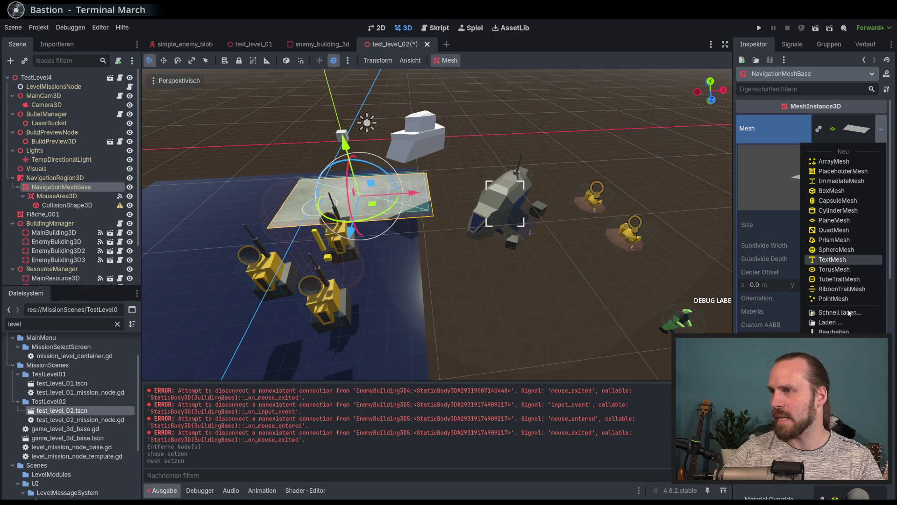
pyautogui.click(831, 342)
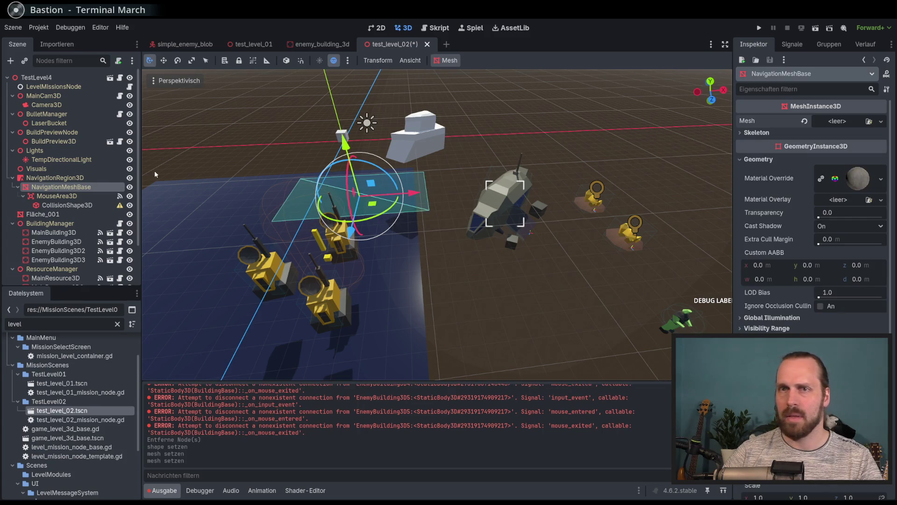
pyautogui.click(54, 178)
pyautogui.scroll(-3, 212, 191)
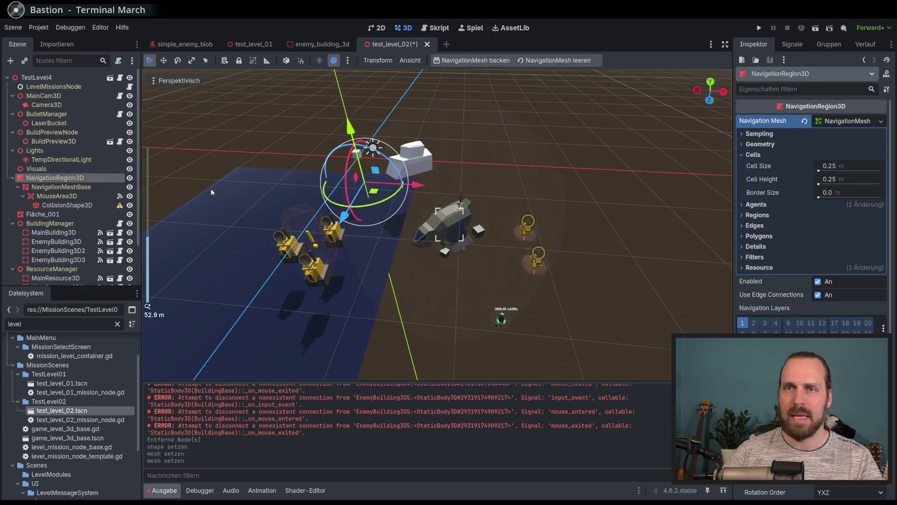
# Delete the Fläche_001 plane and select the old Blender Export test node
pyautogui.click(82, 214)
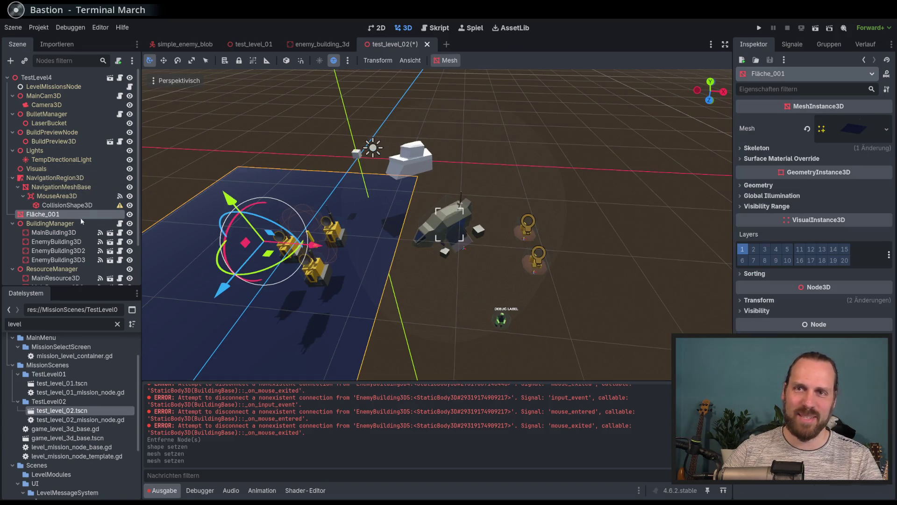
pyautogui.press('Delete')
pyautogui.press('Return')
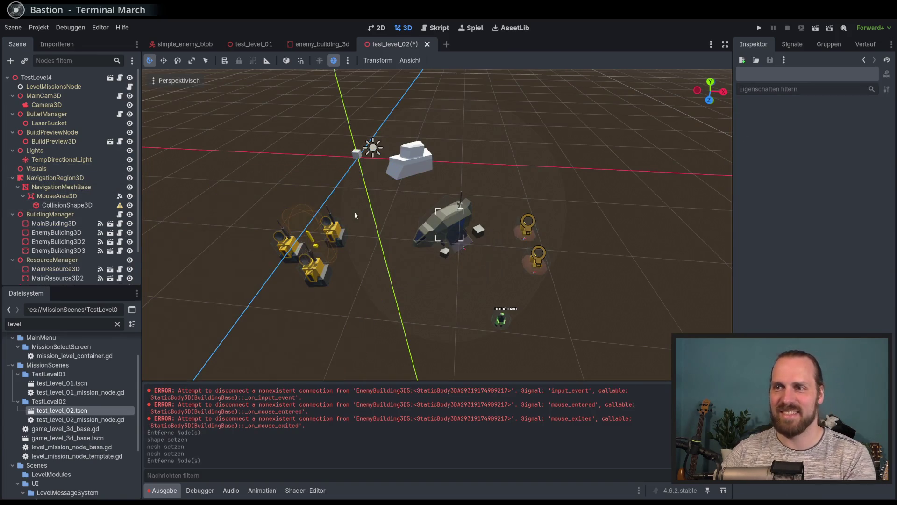
pyautogui.scroll(-3, 354, 212)
pyautogui.click(426, 210)
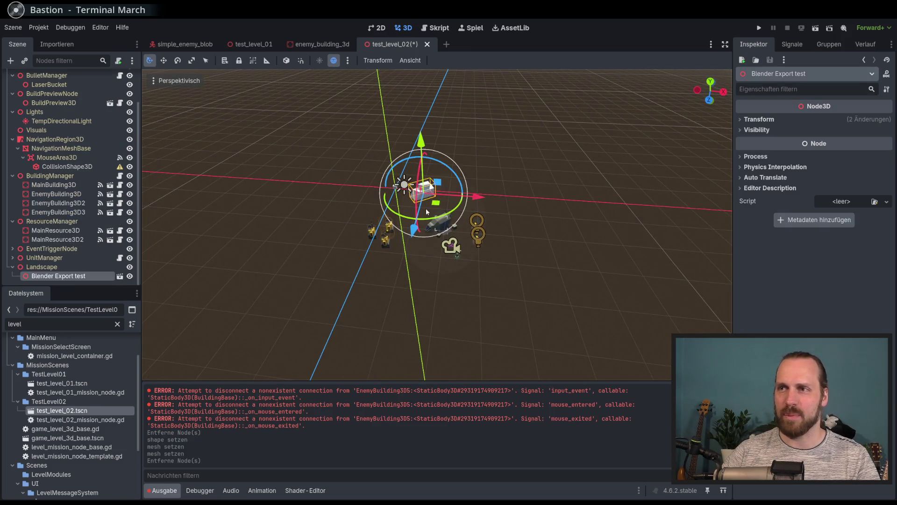
# Delete the Blender Export test node and add TerrainKomplett.glb under NavigationRegion3D
pyautogui.press('Delete')
pyautogui.press('Return')
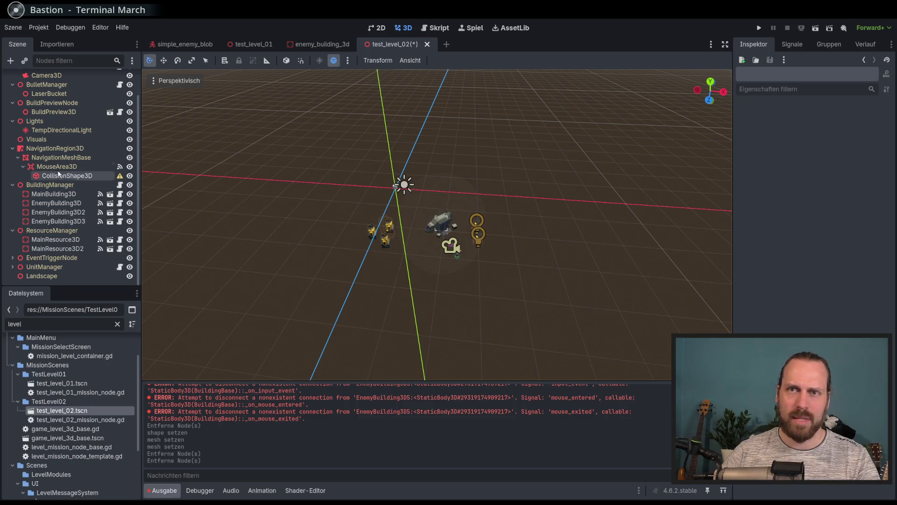
pyautogui.click(55, 149)
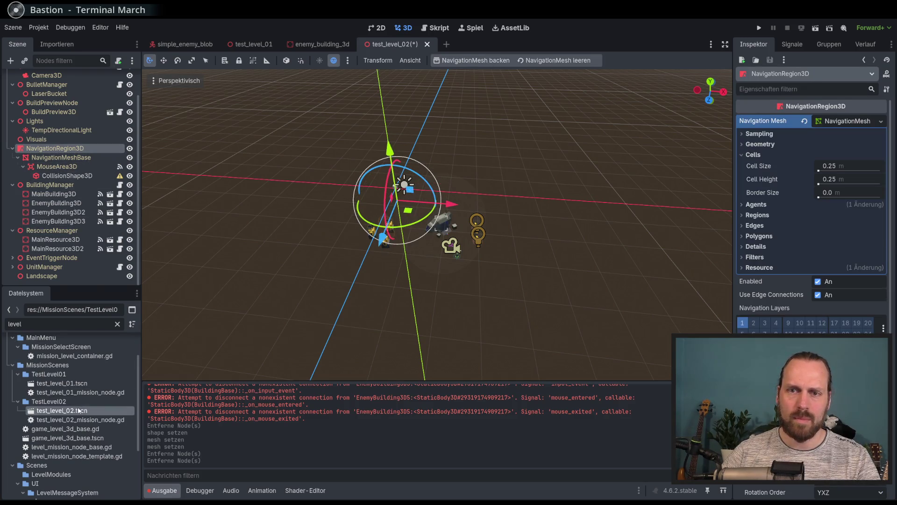
pyautogui.scroll(-5, 75, 411)
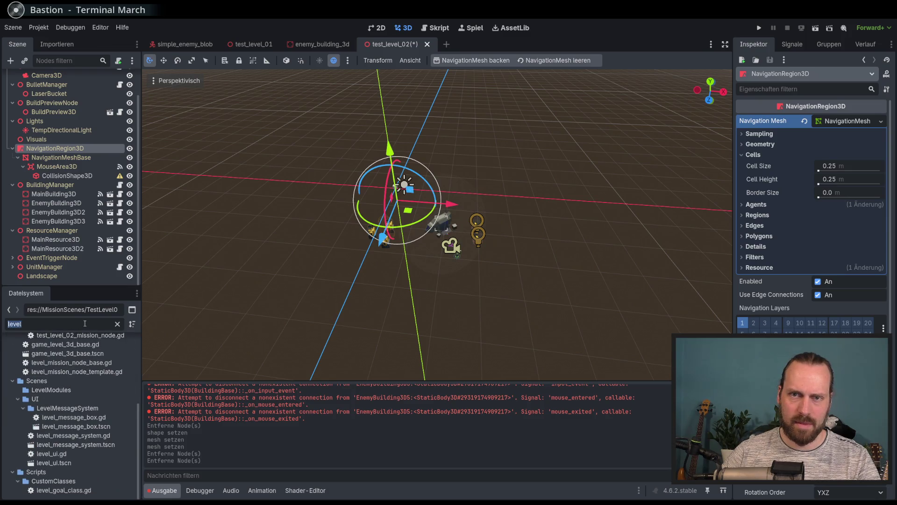
pyautogui.write('terra')
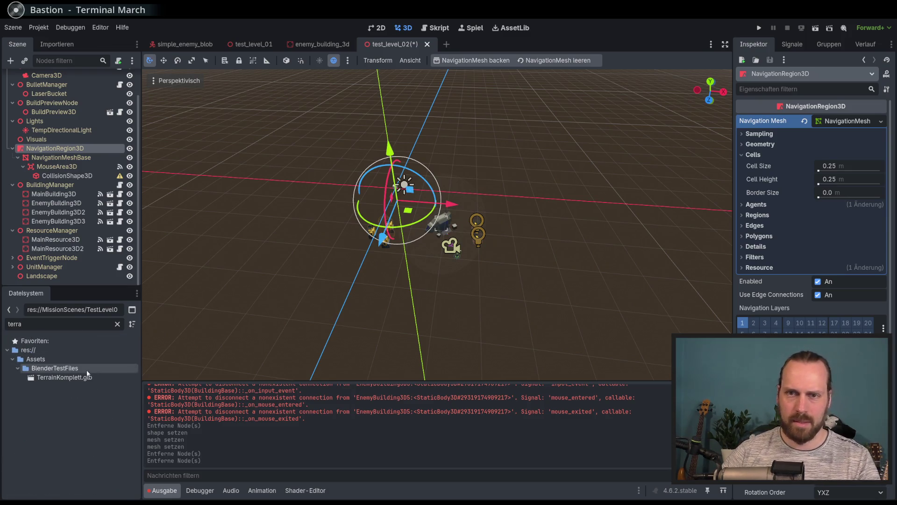
pyautogui.click(87, 376)
pyautogui.moveTo(87, 376); pyautogui.dragTo(70, 158)
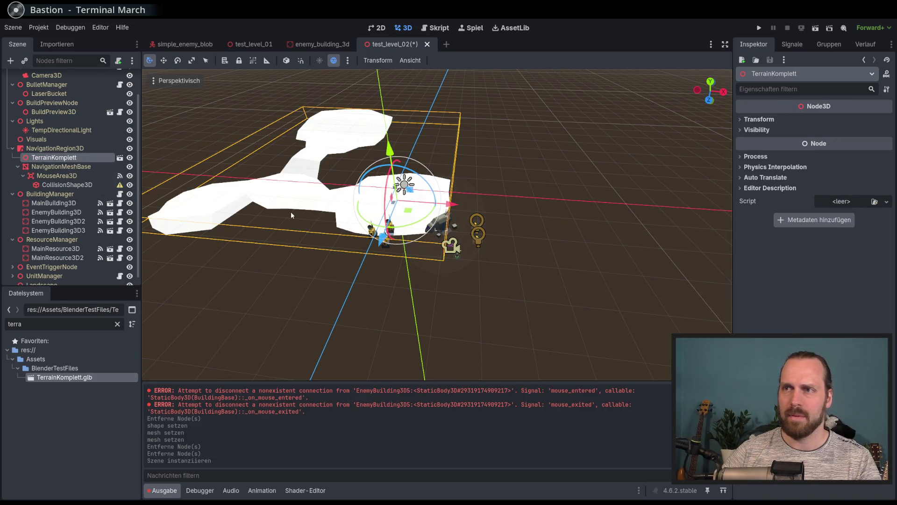
# Review TerrainKomplett.glb's Advanced Import Settings, including its InteractionMesh, then close them
pyautogui.scroll(5, 288, 215)
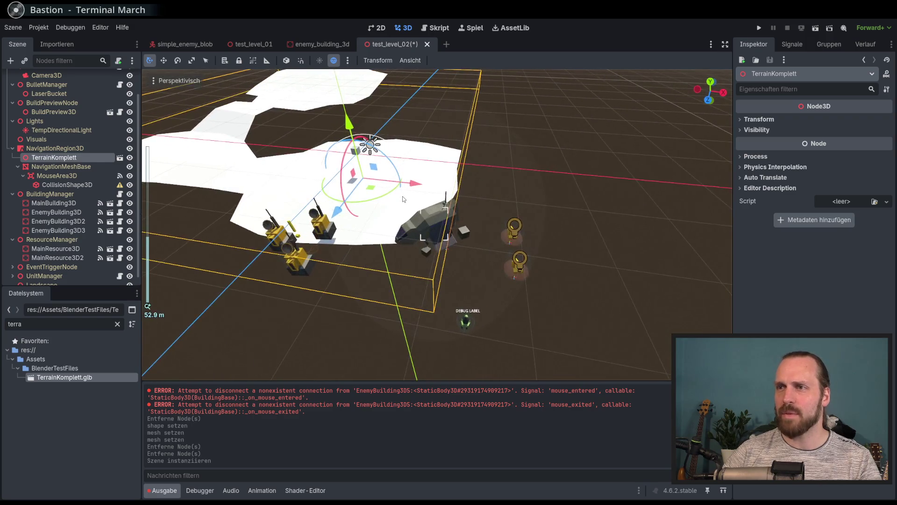
pyautogui.scroll(3, 329, 230)
pyautogui.rightClick(63, 161)
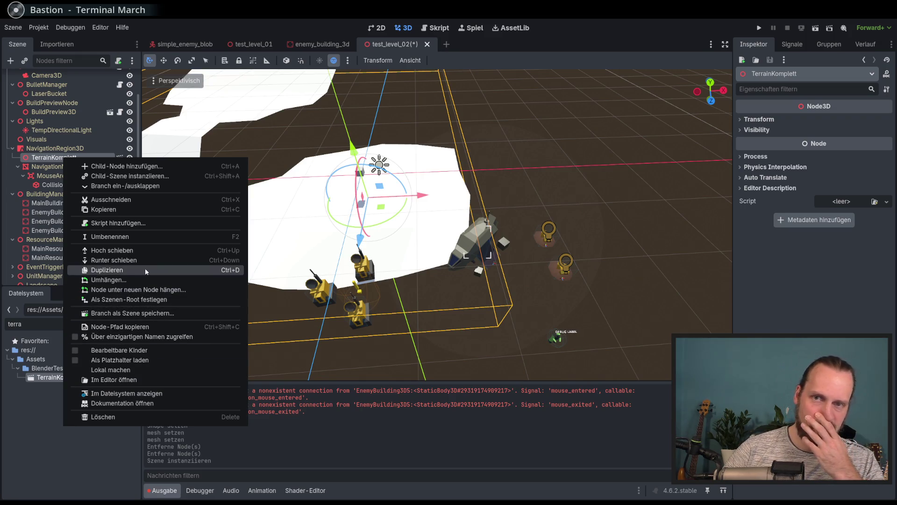
pyautogui.click(53, 160)
pyautogui.doubleClick(47, 377)
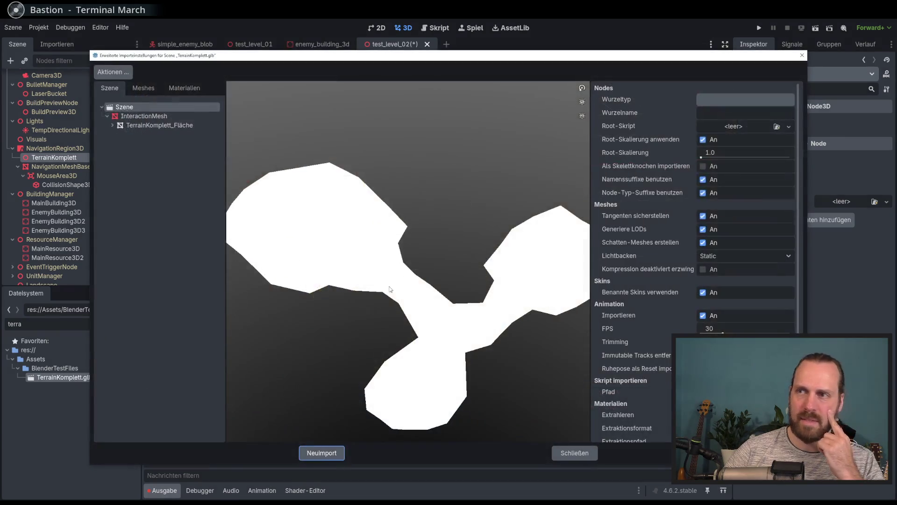
pyautogui.press('Down')
pyautogui.press('Down')
pyautogui.press('Up')
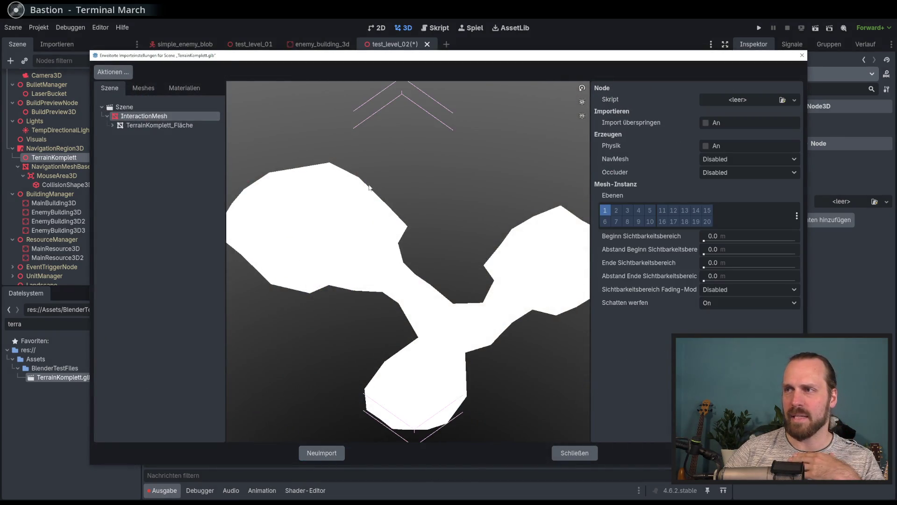
pyautogui.click(802, 55)
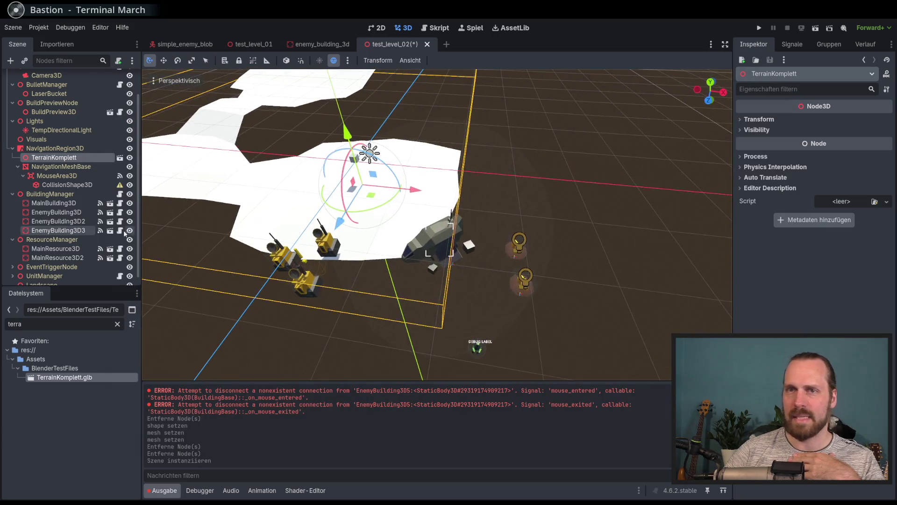
pyautogui.rightClick(64, 161)
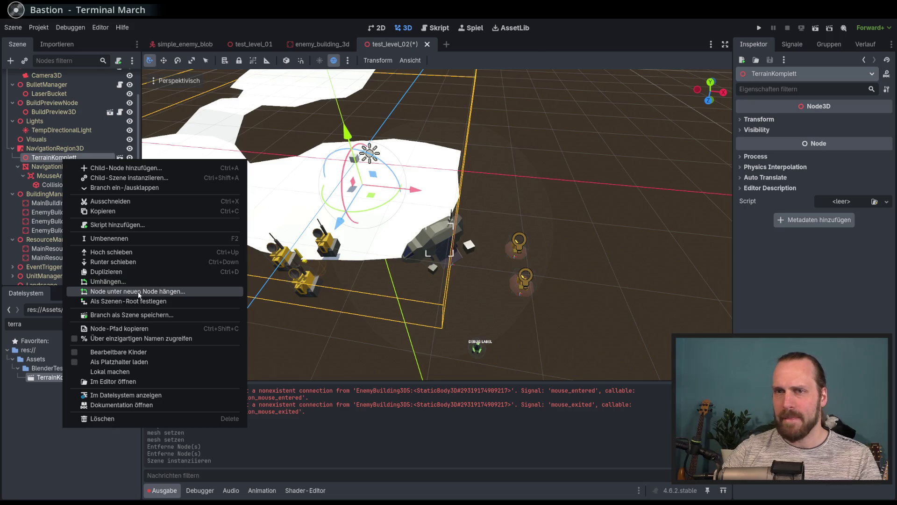
# Make TerrainKomplett local, move its InteractionMesh directly under NavigationRegion3D, and delete TerrainKomplett
pyautogui.click(140, 372)
pyautogui.click(60, 166)
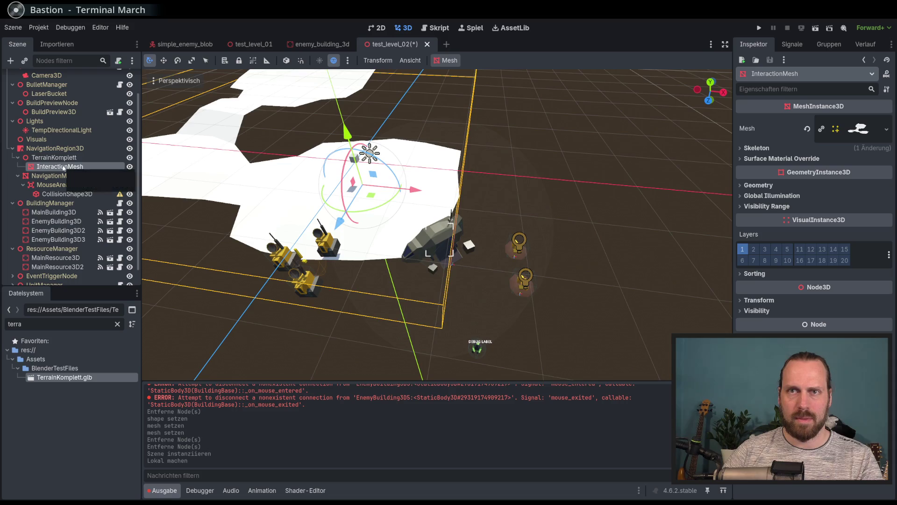
pyautogui.click(53, 158)
pyautogui.moveTo(60, 166); pyautogui.dragTo(57, 156)
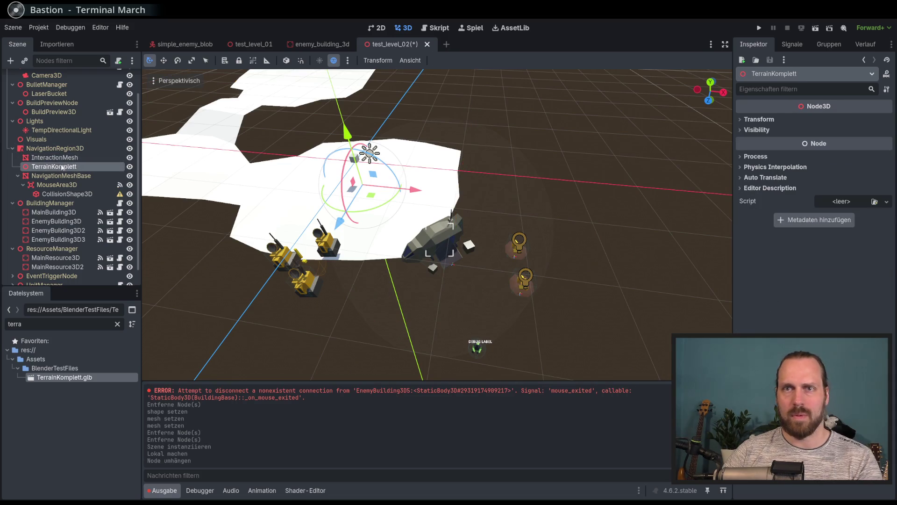
pyautogui.press('Delete')
pyautogui.click(60, 158)
# Bake NavigationRegion3D's navigation mesh over the three-lobed terrain and inspect it from a lower angle
pyautogui.scroll(-3, 272, 204)
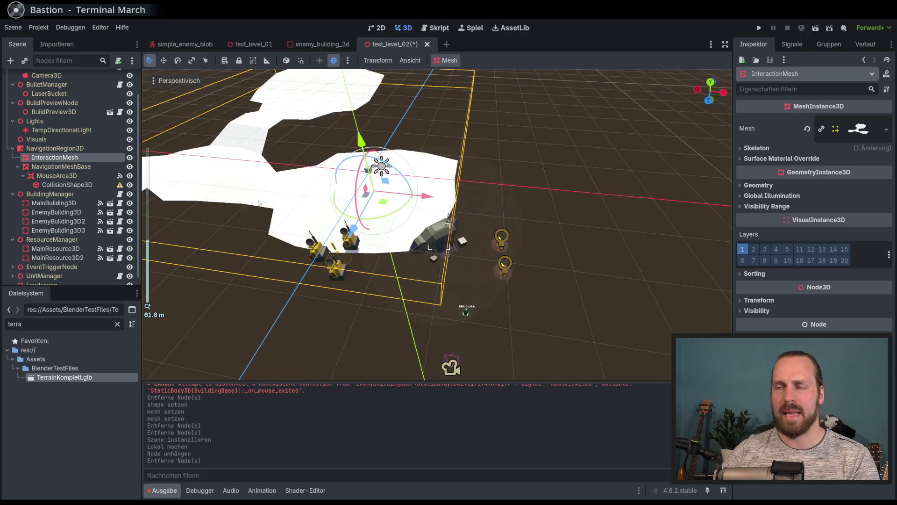
pyautogui.click(55, 148)
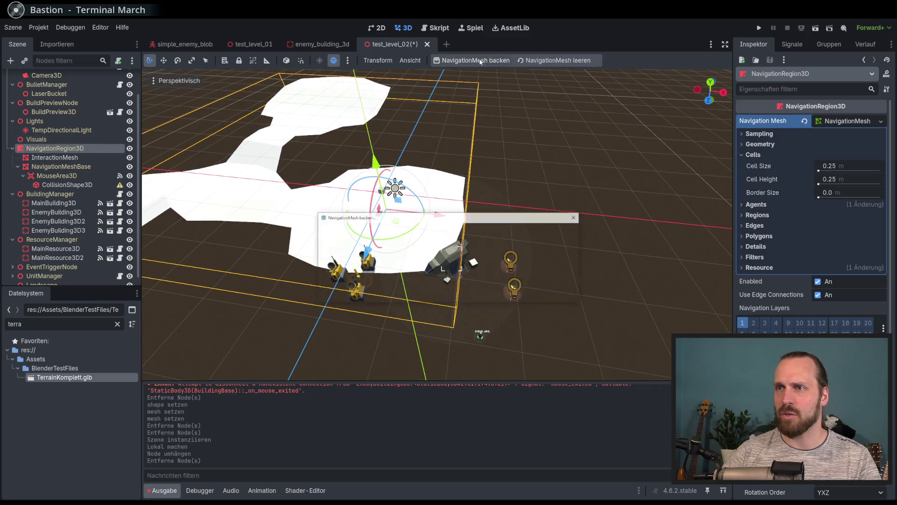
pyautogui.scroll(6, 416, 162)
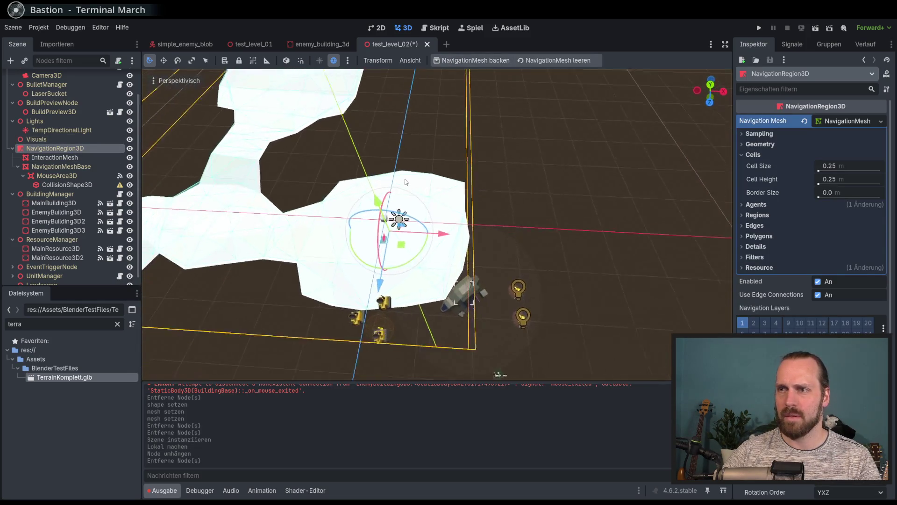
pyautogui.scroll(-3, 436, 206)
pyautogui.moveTo(436, 205)
pyautogui.mouseDown(button='middle')
pyautogui.moveTo(463, 163)
pyautogui.moveTo(482, 236)
pyautogui.moveTo(468, 231)
pyautogui.moveTo(455, 244)
pyautogui.mouseUp(button='middle')
pyautogui.scroll(-3, 454, 244)
pyautogui.scroll(-5, 455, 244)
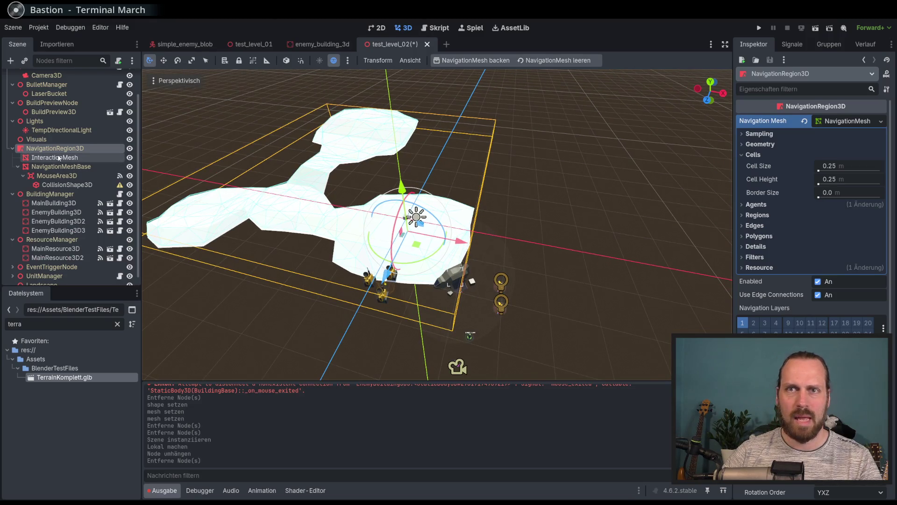
# Revert TempDirectionalLight's energy from 1.526 back to its default 1.0
pyautogui.click(68, 129)
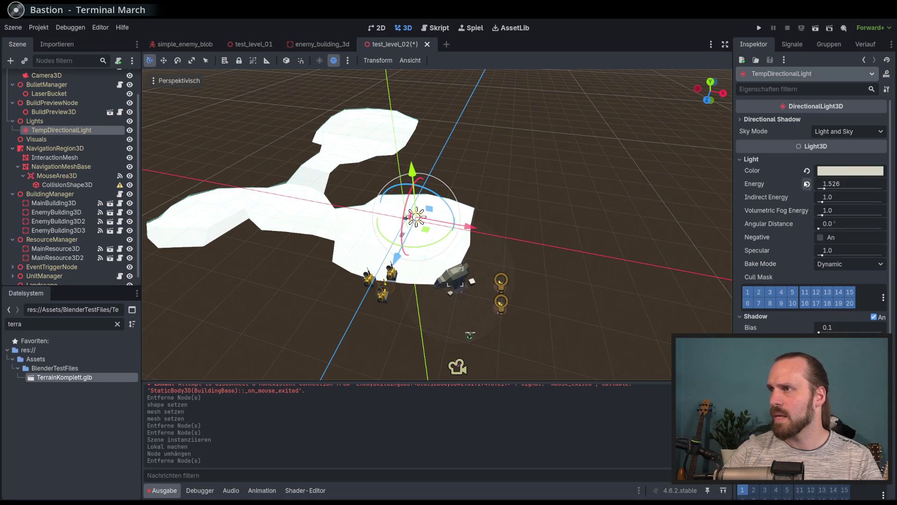
pyautogui.click(806, 184)
pyautogui.scroll(3, 560, 196)
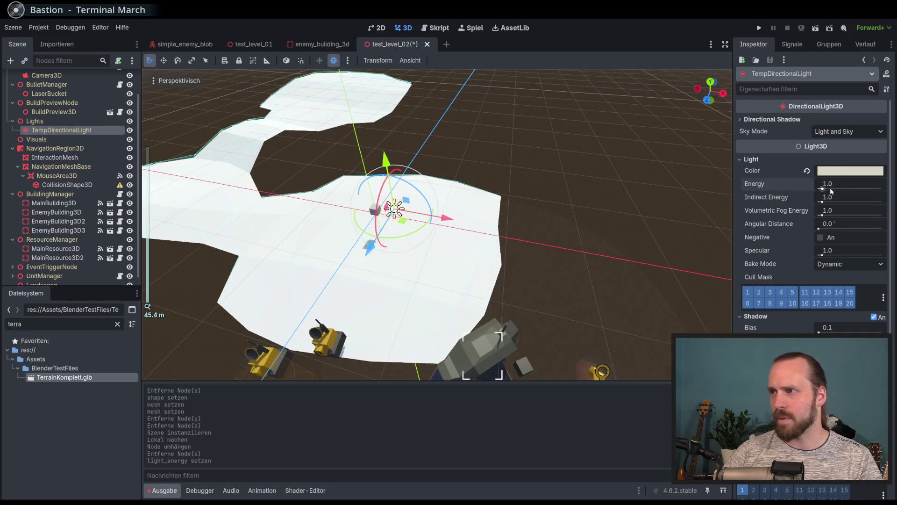
pyautogui.moveTo(824, 190); pyautogui.dragTo(822, 189)
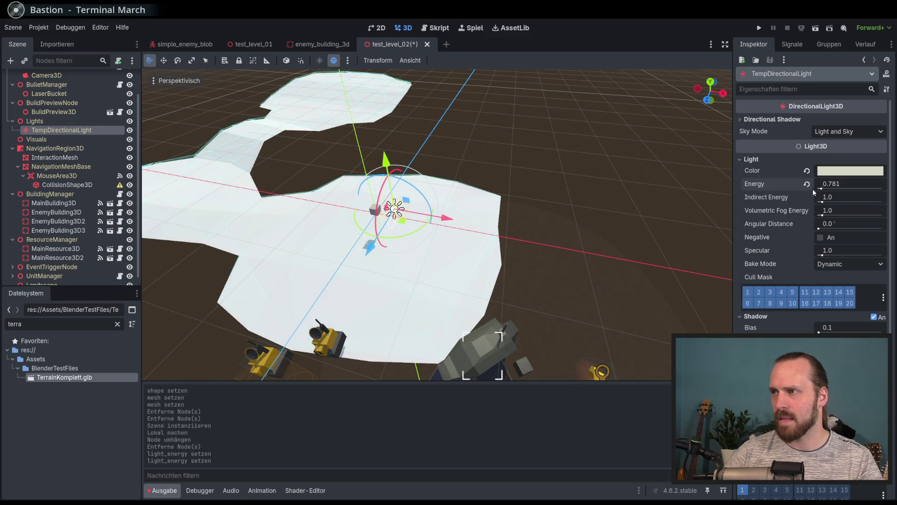
pyautogui.click(806, 184)
pyautogui.scroll(-3, 566, 217)
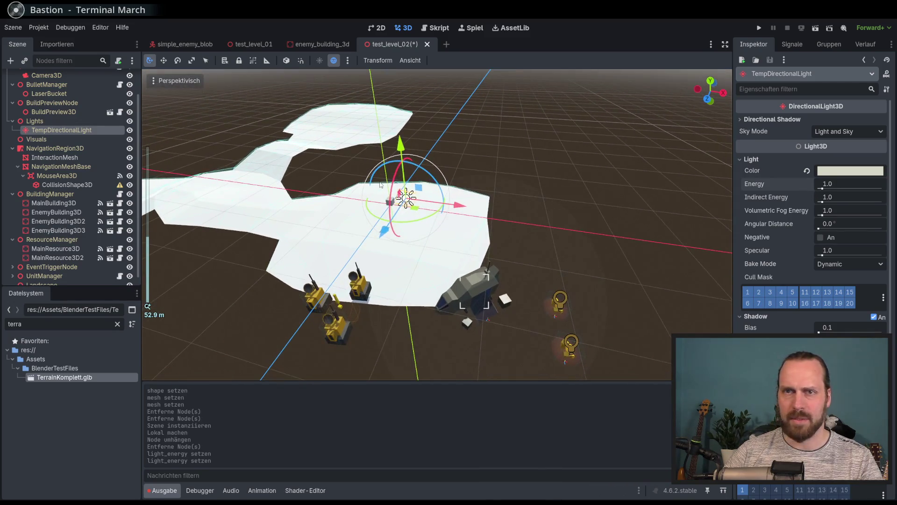
pyautogui.moveTo(293, 212); pyautogui.dragTo(293, 213, button='middle')
pyautogui.scroll(-2, 293, 213)
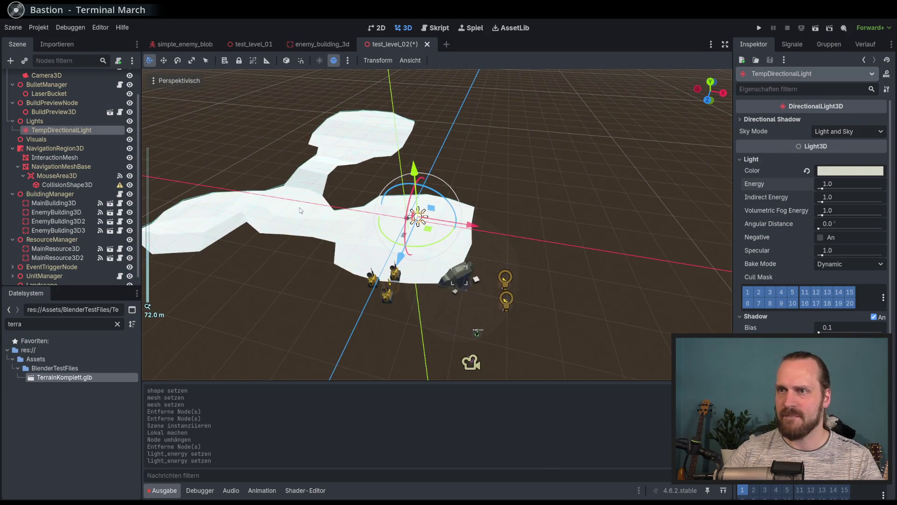
pyautogui.moveTo(319, 198)
pyautogui.mouseDown(button='middle')
pyautogui.moveTo(296, 220)
pyautogui.moveTo(320, 172)
pyautogui.mouseUp(button='middle')
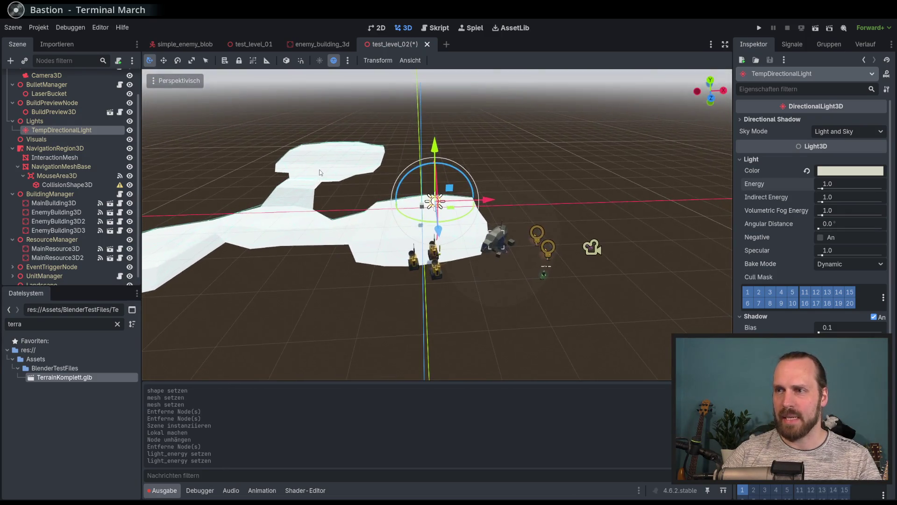
# Check the terrain in top, front and right orthographic views, then frame its upper left
pyautogui.press('KP_7')
pyautogui.press('KP_1')
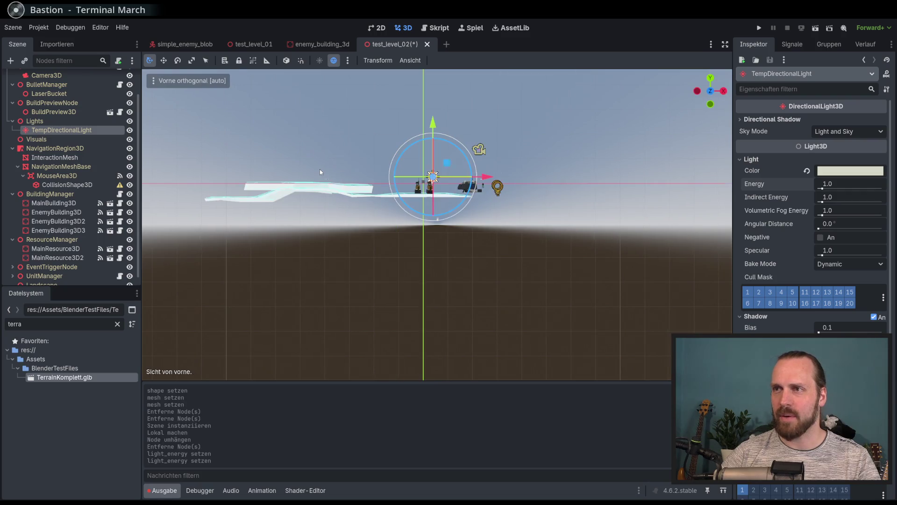
pyautogui.press('KP_7')
pyautogui.press('KP_1')
pyautogui.press('KP_7')
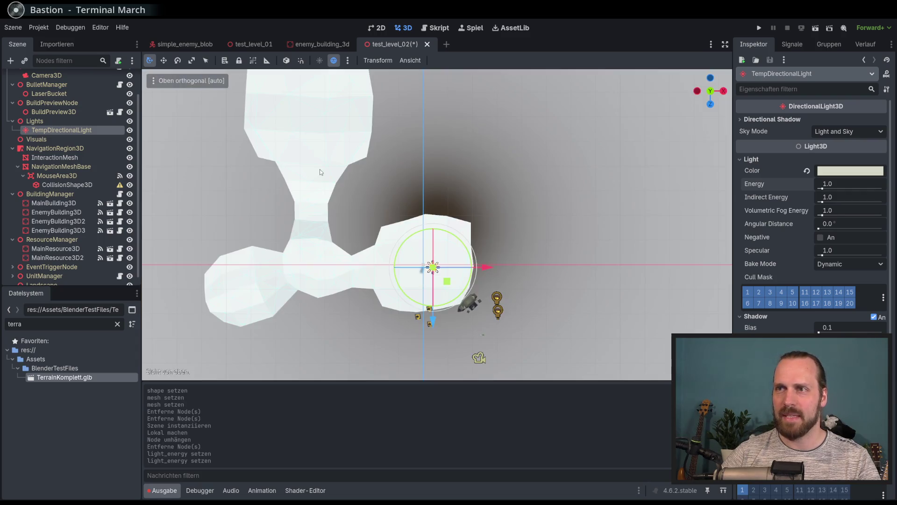
pyautogui.press('KP_3')
pyautogui.press('KP_7')
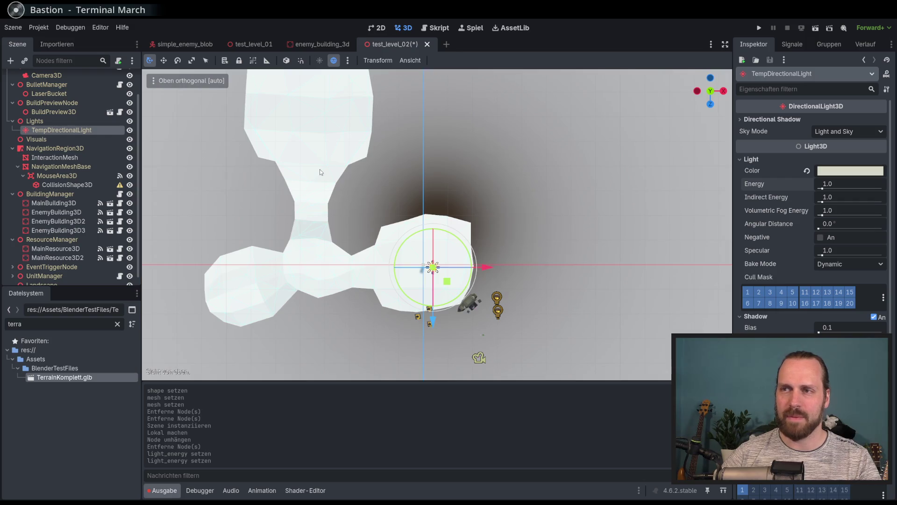
pyautogui.keyDown('shift'); pyautogui.moveTo(385, 259); pyautogui.dragTo(381, 200, button='middle'); pyautogui.keyUp('shift')
pyautogui.scroll(3, 381, 200)
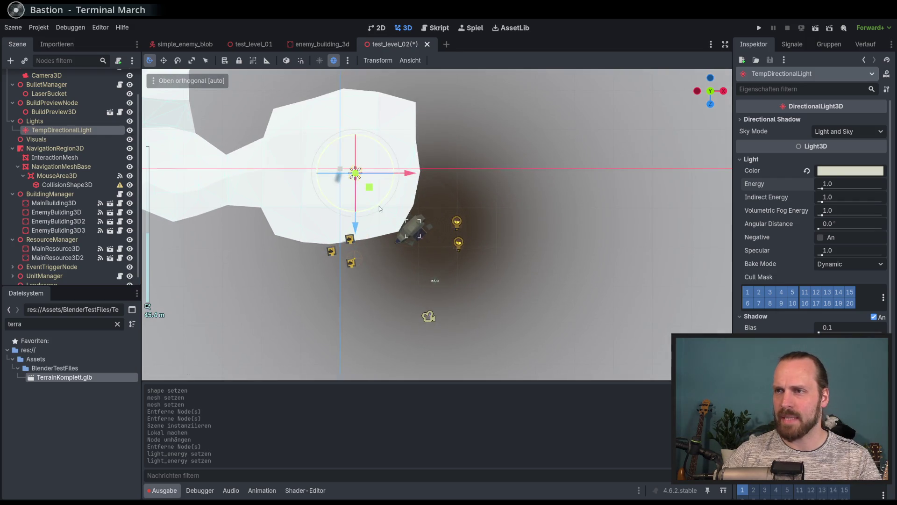
pyautogui.scroll(-5, 380, 205)
pyautogui.scroll(5, 396, 240)
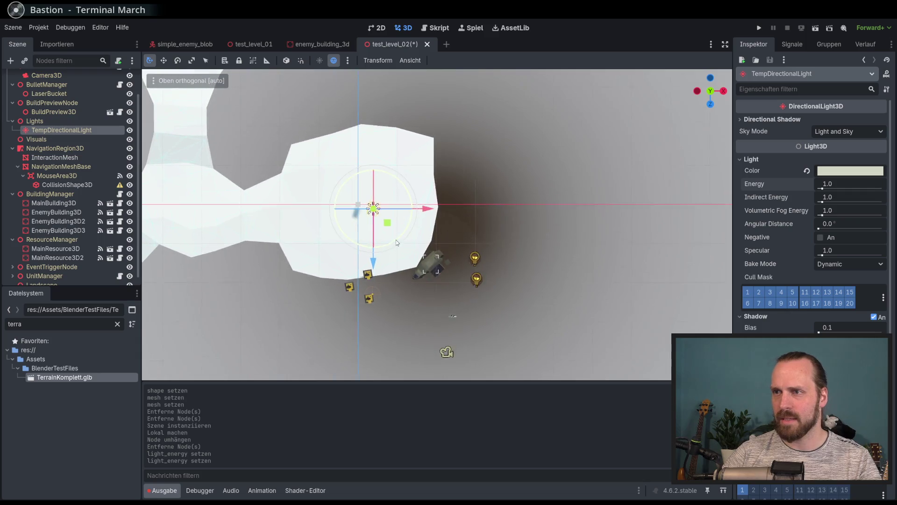
# Move MainBuilding3D onto the white terrain
pyautogui.click(55, 203)
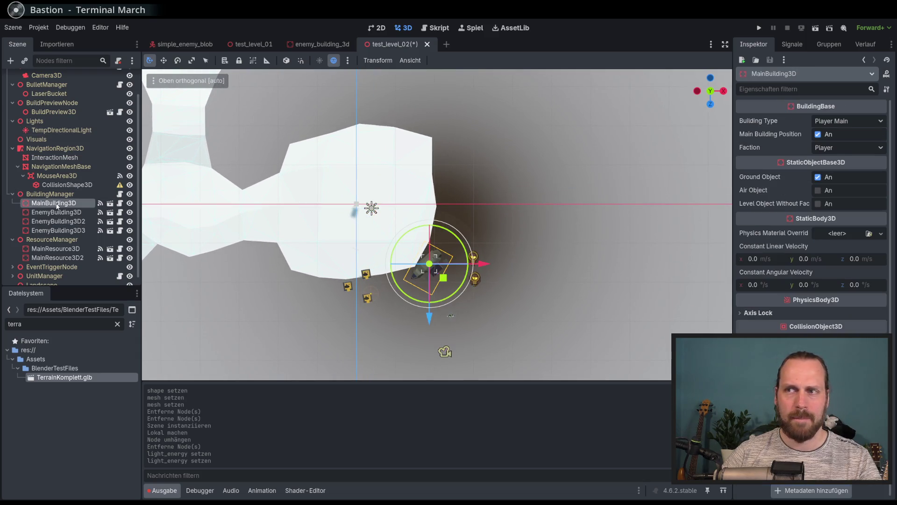
pyautogui.click(278, 149)
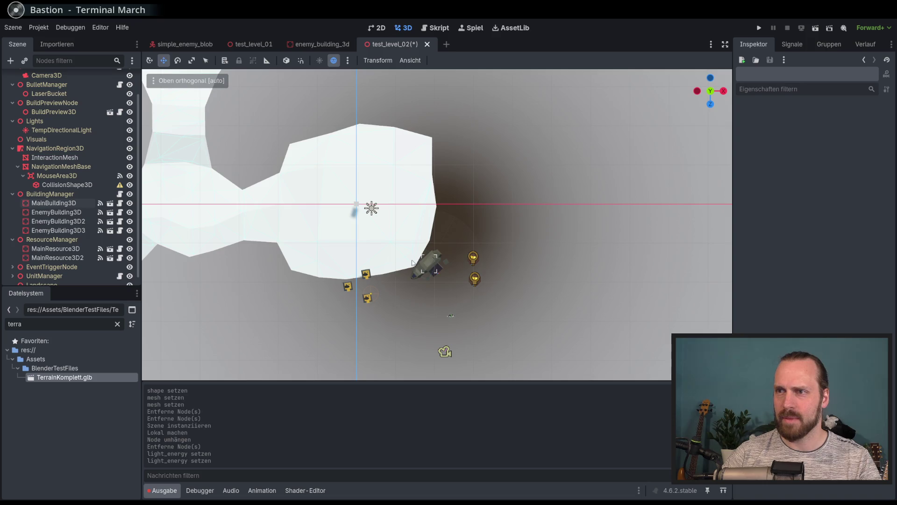
pyautogui.click(77, 203)
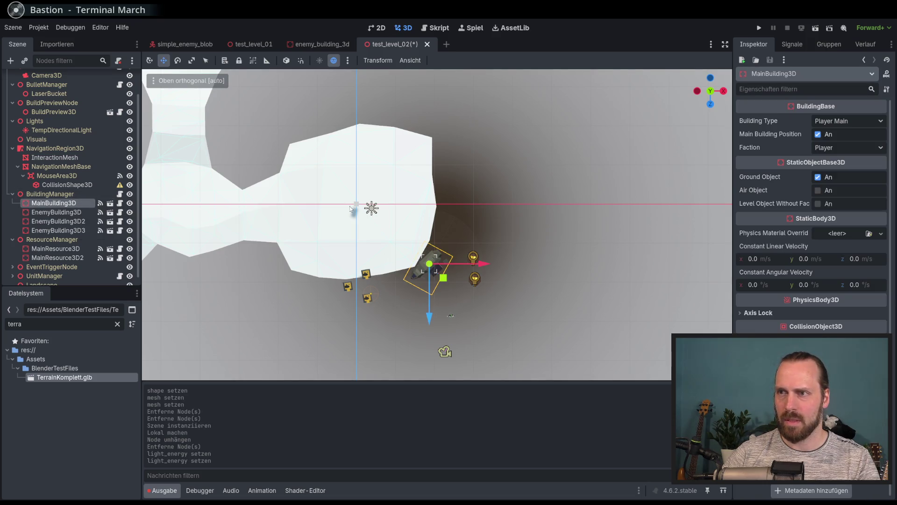
pyautogui.moveTo(443, 278)
pyautogui.mouseDown()
pyautogui.moveTo(341, 185)
pyautogui.moveTo(383, 177)
pyautogui.moveTo(371, 175)
pyautogui.mouseUp()
# Move the three enemy buildings together toward the left in top view
pyautogui.click(74, 213)
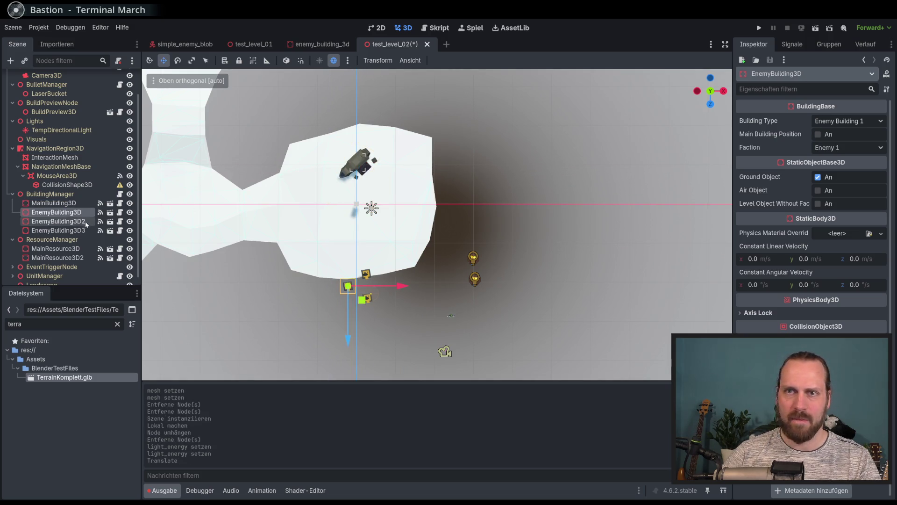
pyautogui.keyDown('shift'); pyautogui.click(76, 227); pyautogui.keyUp('shift')
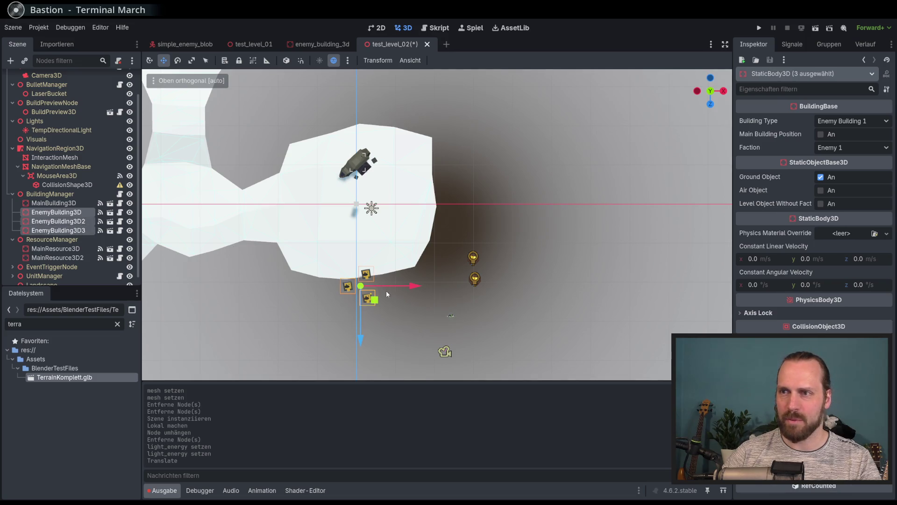
pyautogui.moveTo(432, 267)
pyautogui.mouseDown(button='middle')
pyautogui.moveTo(448, 259)
pyautogui.moveTo(422, 263)
pyautogui.moveTo(495, 261)
pyautogui.mouseUp(button='middle')
pyautogui.press('KP_7')
pyautogui.moveTo(469, 282); pyautogui.dragTo(178, 218)
pyautogui.keyDown('shift'); pyautogui.moveTo(178, 218); pyautogui.dragTo(295, 232, button='middle'); pyautogui.keyUp('shift')
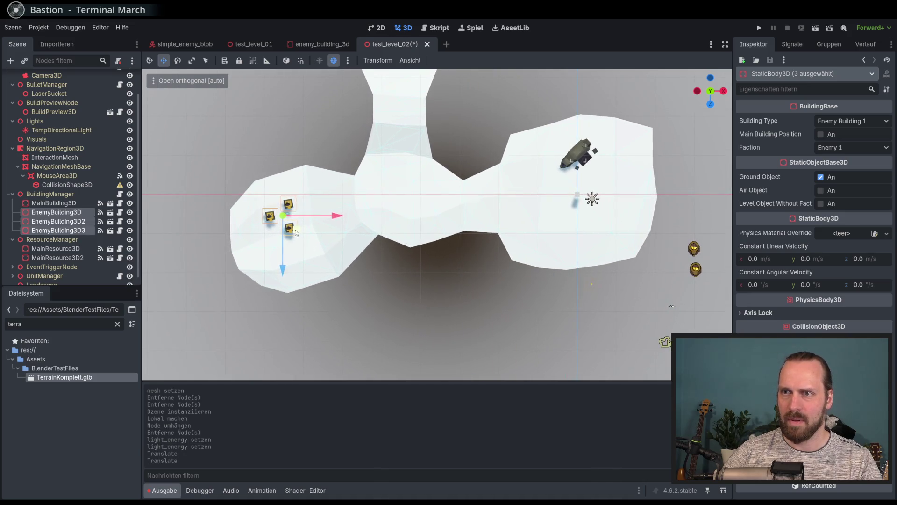
pyautogui.moveTo(294, 234)
pyautogui.mouseDown()
pyautogui.moveTo(285, 233)
pyautogui.moveTo(440, 218)
pyautogui.moveTo(455, 202)
pyautogui.mouseUp()
# Adjust EnemyBuilding3D3's spot and move EnemyBuilding3D lower on the left lobe
pyautogui.click(92, 232)
pyautogui.click(203, 224)
pyautogui.click(90, 222)
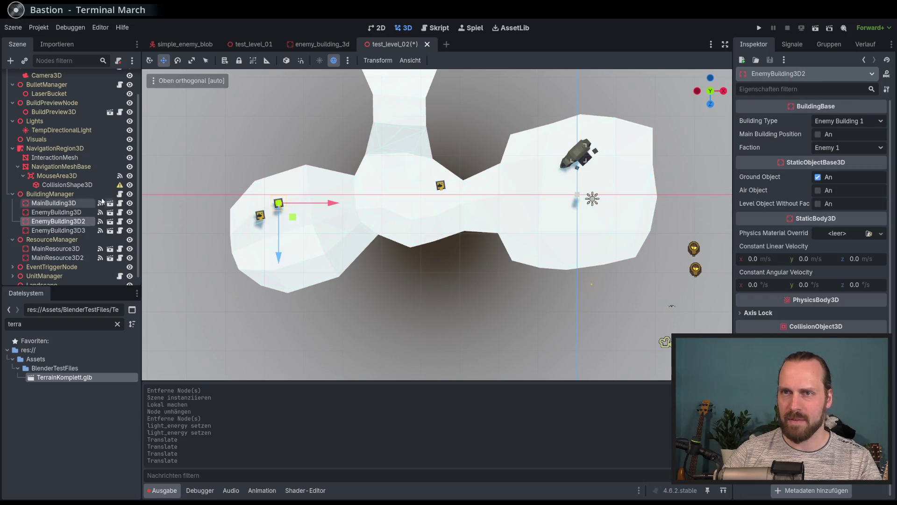
pyautogui.press('Up')
pyautogui.moveTo(275, 233); pyautogui.dragTo(291, 267)
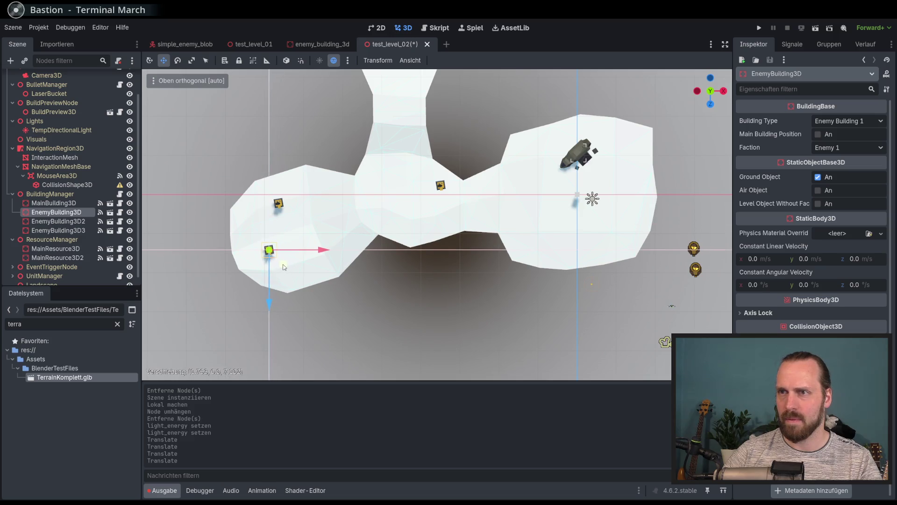
pyautogui.keyDown('shift'); pyautogui.moveTo(448, 297); pyautogui.dragTo(420, 288, button='middle'); pyautogui.keyUp('shift')
pyautogui.scroll(-1, 129, 225)
pyautogui.moveTo(327, 262)
pyautogui.mouseDown(button='middle')
pyautogui.moveTo(340, 217)
pyautogui.moveTo(388, 235)
pyautogui.mouseUp(button='middle')
pyautogui.scroll(5, 392, 220)
# Lower EnemyBuilding3D3 onto the ground and rotate it about 34 degrees
pyautogui.click(397, 206)
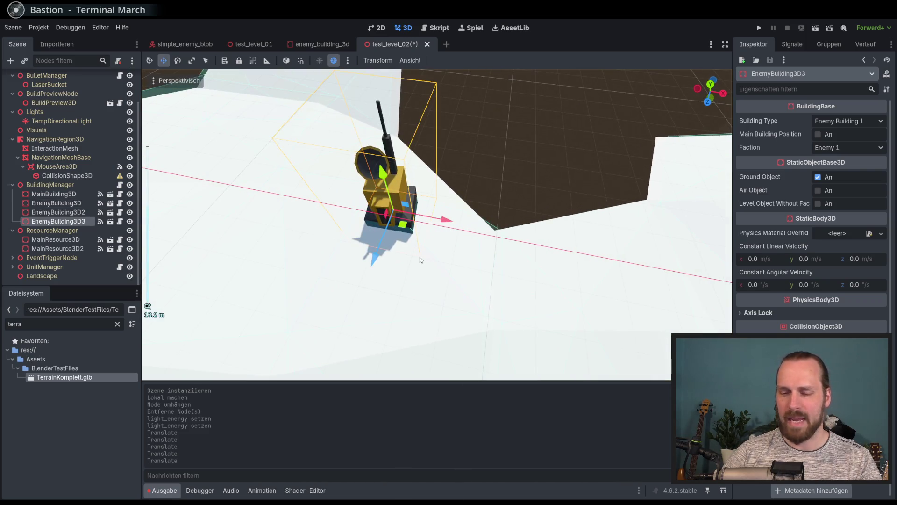
pyautogui.moveTo(400, 223); pyautogui.dragTo(392, 159)
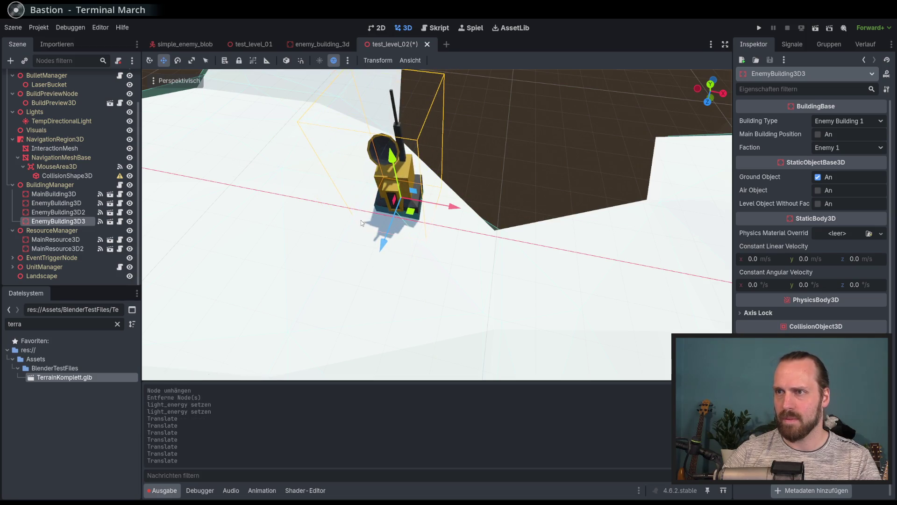
pyautogui.click(451, 215)
pyautogui.click(420, 215)
pyautogui.moveTo(420, 215); pyautogui.dragTo(414, 230)
pyautogui.moveTo(414, 230); pyautogui.dragTo(481, 235, button='middle')
pyautogui.scroll(-3, 355, 229)
pyautogui.moveTo(229, 222); pyautogui.dragTo(368, 226, button='middle')
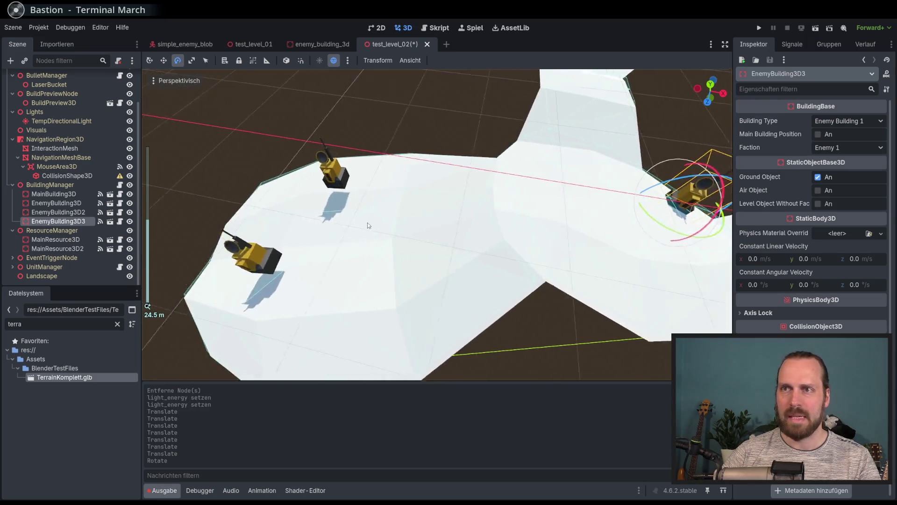
pyautogui.scroll(4, 368, 225)
# Rotate EnemyBuilding3D to a new heading and lower it about 2 units onto the ground
pyautogui.click(77, 205)
pyautogui.moveTo(211, 262); pyautogui.dragTo(188, 263, button='middle')
pyautogui.moveTo(322, 268); pyautogui.dragTo(349, 230)
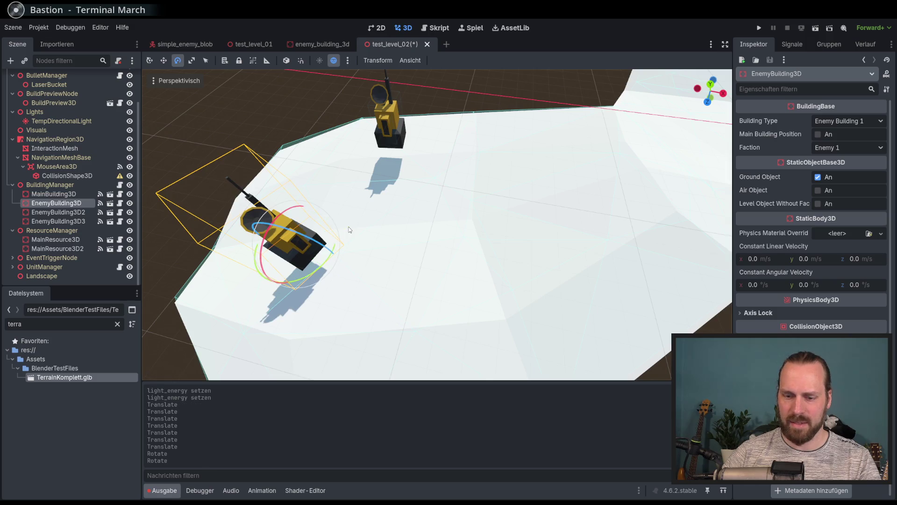
pyautogui.click(164, 60)
pyautogui.moveTo(276, 231)
pyautogui.mouseDown()
pyautogui.moveTo(280, 252)
pyautogui.moveTo(281, 231)
pyautogui.moveTo(262, 213)
pyautogui.mouseUp()
# Lower EnemyBuilding3D2 onto the terrain and focus the view on it
pyautogui.click(69, 214)
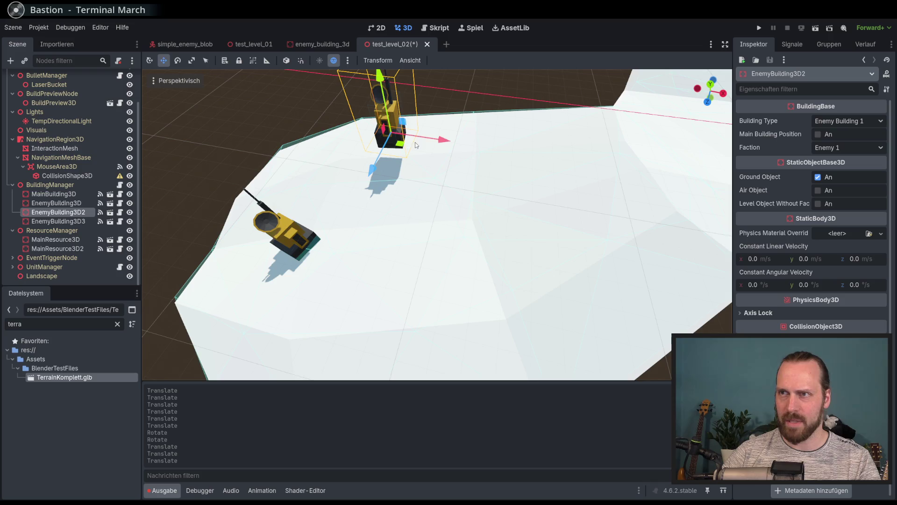
pyautogui.moveTo(381, 80); pyautogui.dragTo(384, 106)
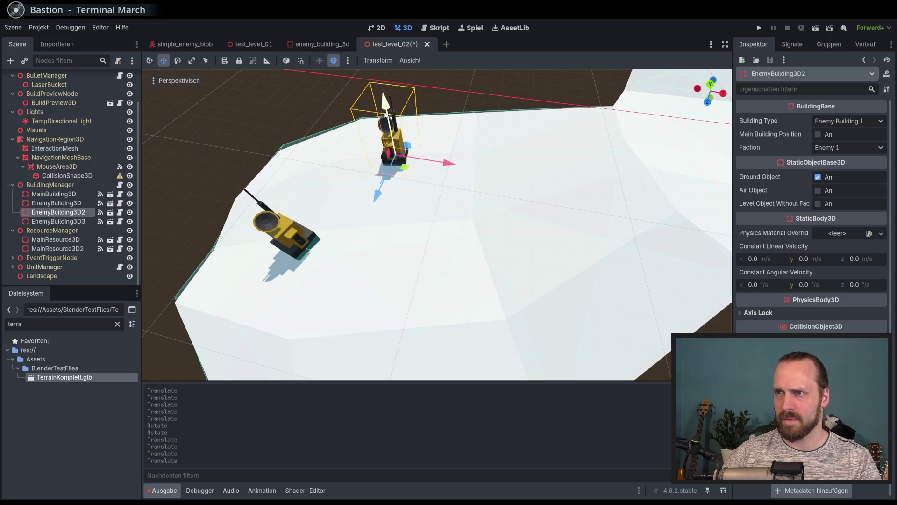
pyautogui.scroll(-3, 487, 217)
pyautogui.moveTo(486, 217)
pyautogui.mouseDown(button='middle')
pyautogui.moveTo(490, 232)
pyautogui.moveTo(400, 239)
pyautogui.moveTo(416, 247)
pyautogui.moveTo(374, 253)
pyautogui.mouseUp(button='middle')
pyautogui.scroll(-3, 369, 253)
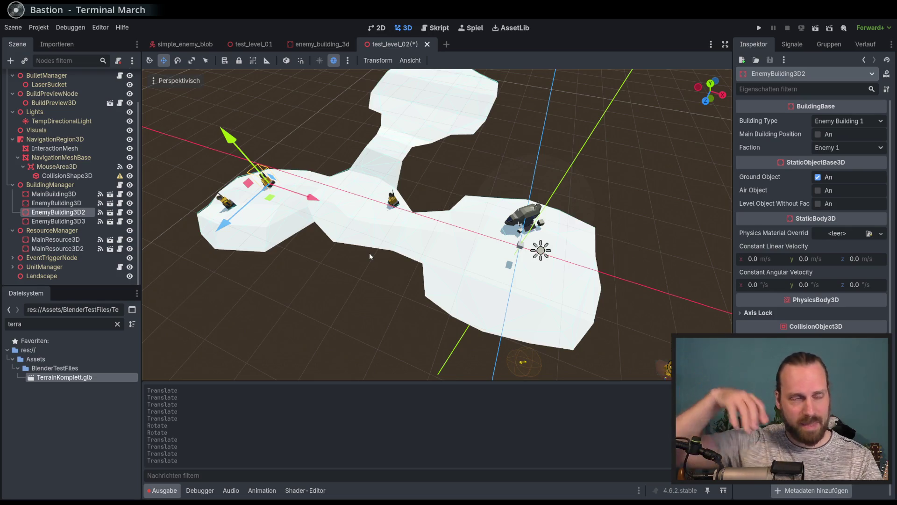
pyautogui.moveTo(401, 253)
pyautogui.mouseDown(button='middle')
pyautogui.moveTo(435, 246)
pyautogui.moveTo(467, 207)
pyautogui.moveTo(375, 225)
pyautogui.mouseUp(button='middle')
pyautogui.press('f')
pyautogui.scroll(3, 435, 243)
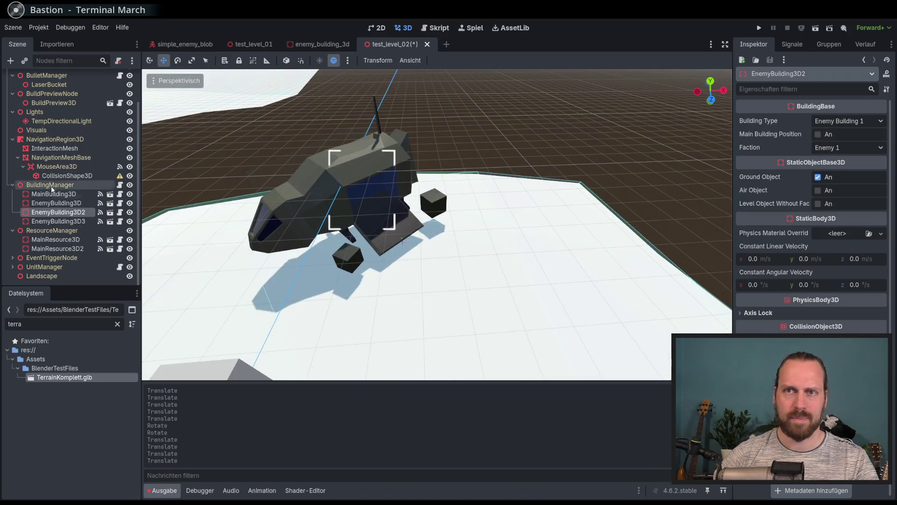
# Lower MainBuilding3D slightly so it sits on the ground
pyautogui.click(60, 194)
pyautogui.moveTo(355, 174)
pyautogui.mouseDown()
pyautogui.moveTo(353, 191)
pyautogui.moveTo(353, 183)
pyautogui.mouseUp()
pyautogui.scroll(-5, 354, 182)
pyautogui.moveTo(355, 187)
pyautogui.mouseDown(button='middle')
pyautogui.moveTo(421, 254)
pyautogui.moveTo(414, 237)
pyautogui.moveTo(391, 234)
pyautogui.moveTo(430, 237)
pyautogui.moveTo(398, 220)
pyautogui.moveTo(329, 248)
pyautogui.mouseUp(button='middle')
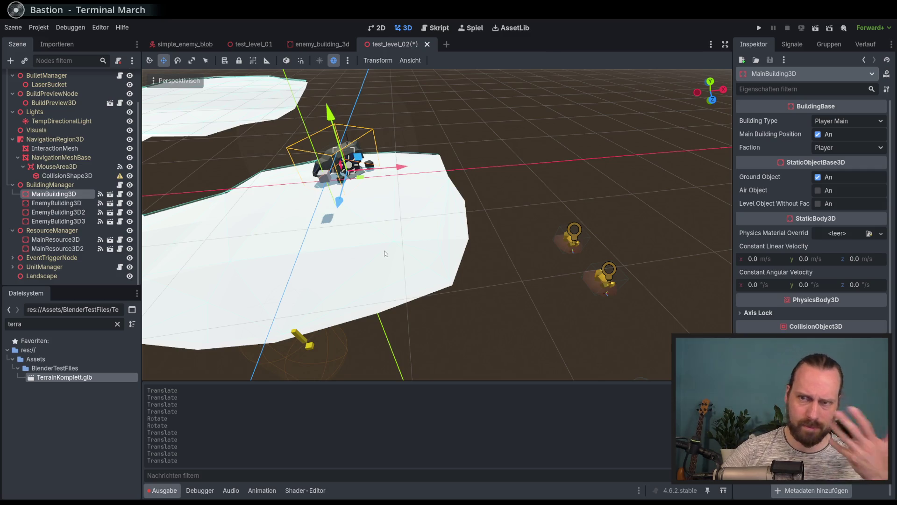
pyautogui.moveTo(384, 254)
pyautogui.mouseDown(button='middle')
pyautogui.moveTo(476, 270)
pyautogui.moveTo(463, 252)
pyautogui.mouseUp(button='middle')
# Move MainResource3D2 and MainResource3D onto the terrain beside the main building
pyautogui.click(56, 239)
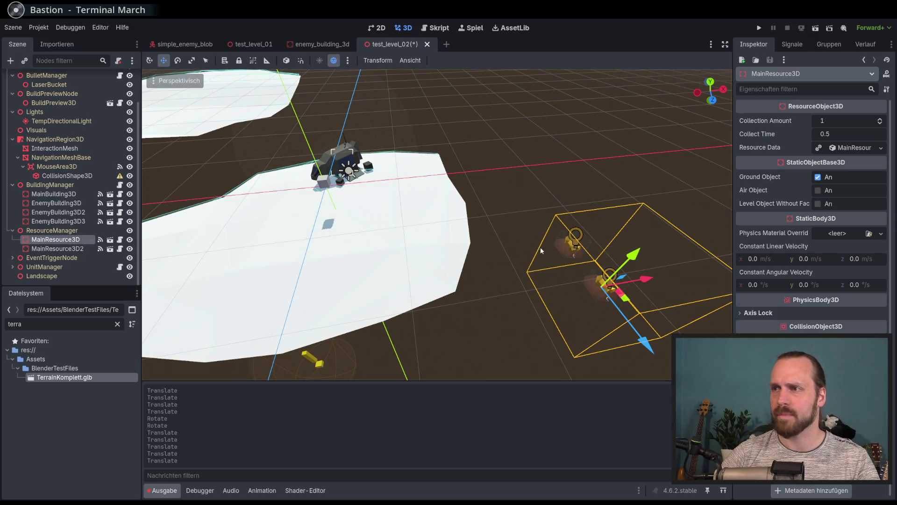
pyautogui.click(69, 247)
pyautogui.moveTo(537, 280); pyautogui.dragTo(564, 316, button='middle')
pyautogui.moveTo(573, 330)
pyautogui.mouseDown()
pyautogui.moveTo(424, 245)
pyautogui.moveTo(432, 234)
pyautogui.mouseUp()
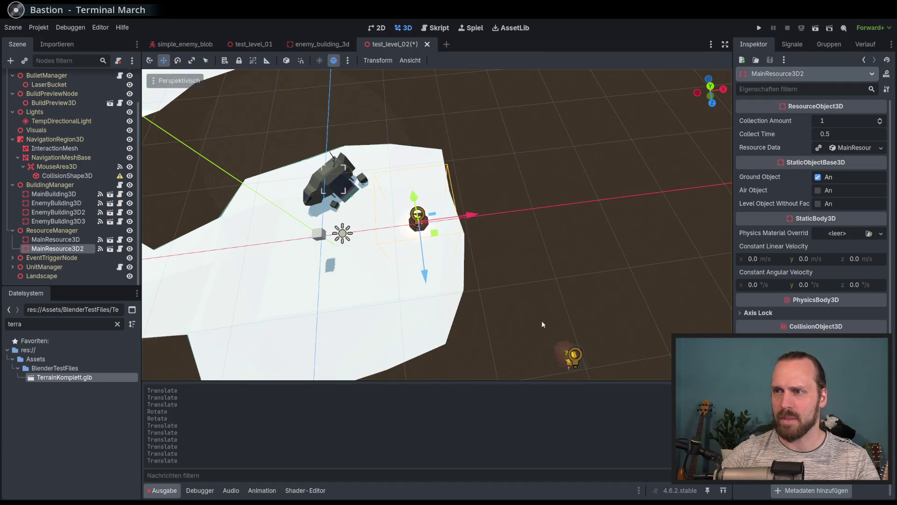
pyautogui.click(516, 357)
pyautogui.moveTo(585, 374)
pyautogui.mouseDown()
pyautogui.moveTo(450, 334)
pyautogui.moveTo(406, 292)
pyautogui.mouseUp()
pyautogui.moveTo(406, 292); pyautogui.dragTo(472, 265, button='middle')
pyautogui.scroll(3, 470, 267)
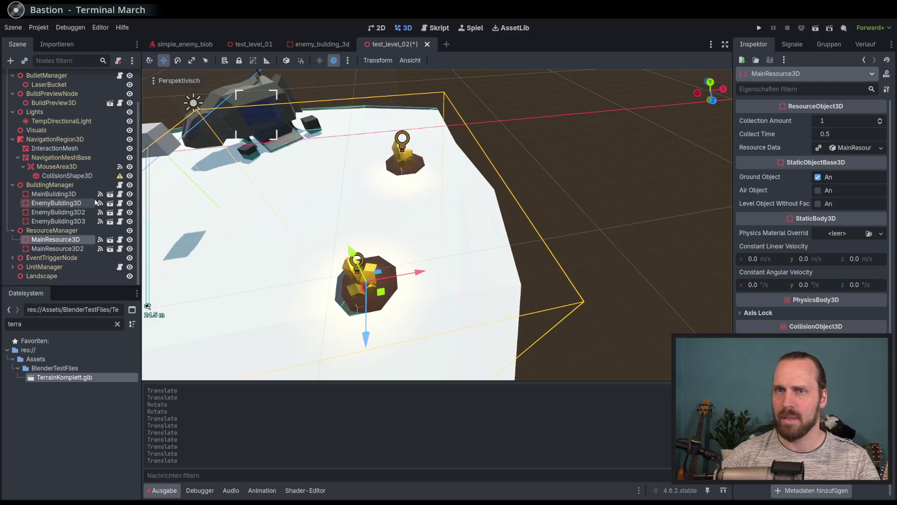
# Reposition MainResource3D2 and fine-tune MainResource3D's height on the terrain
pyautogui.click(57, 248)
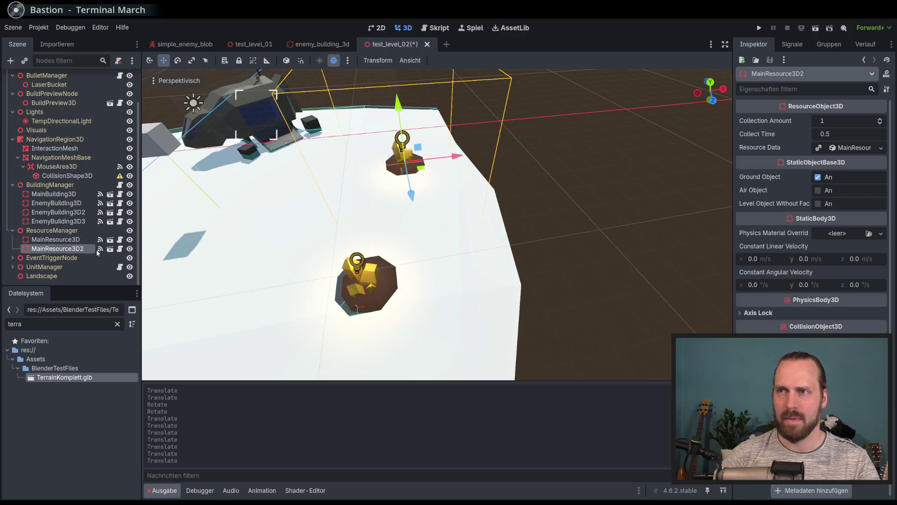
pyautogui.moveTo(425, 168); pyautogui.dragTo(388, 123)
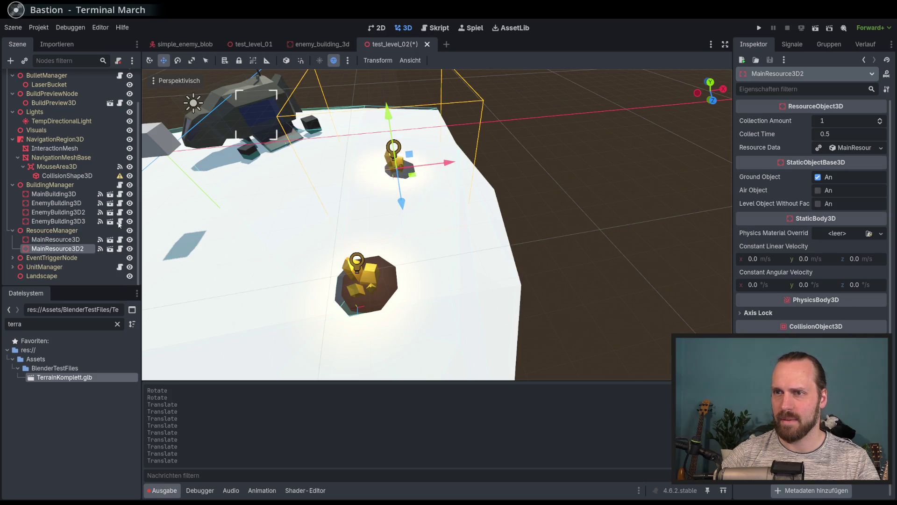
pyautogui.click(64, 243)
pyautogui.moveTo(360, 256); pyautogui.dragTo(369, 265)
pyautogui.scroll(-3, 370, 265)
pyautogui.moveTo(369, 265)
pyautogui.mouseDown(button='middle')
pyautogui.moveTo(472, 256)
pyautogui.moveTo(492, 240)
pyautogui.moveTo(479, 253)
pyautogui.mouseUp(button='middle')
pyautogui.moveTo(487, 253)
pyautogui.mouseDown()
pyautogui.moveTo(464, 237)
pyautogui.moveTo(457, 171)
pyautogui.mouseUp()
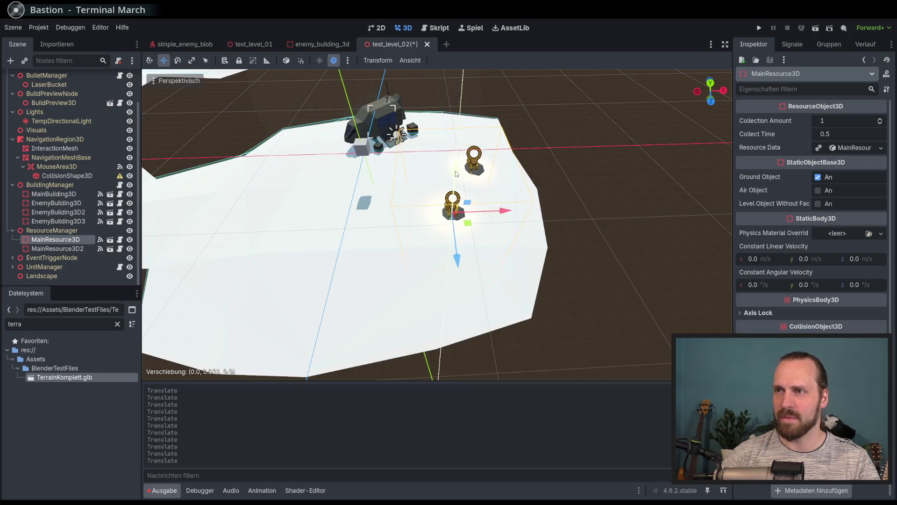
pyautogui.moveTo(453, 183); pyautogui.dragTo(457, 250, button='middle')
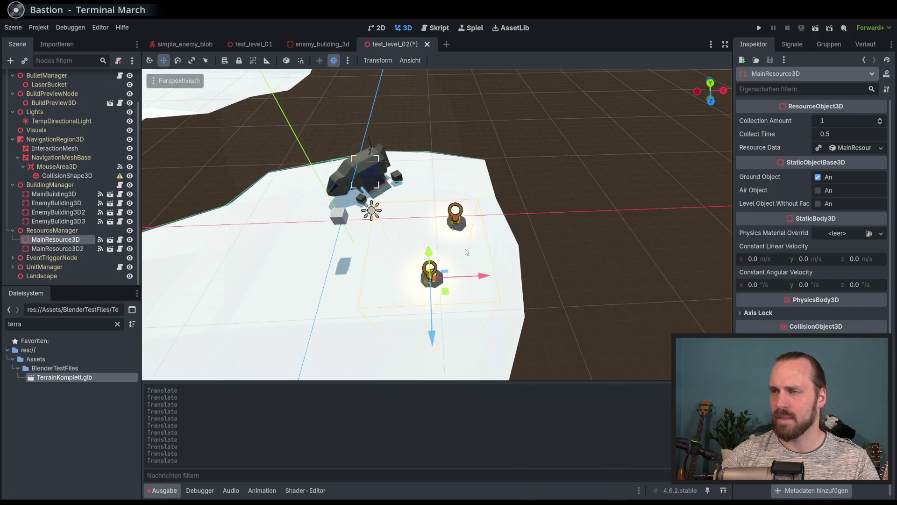
# Settle MainResource3D2 on the ground, clear the selection and switch to top view
pyautogui.click(81, 247)
pyautogui.moveTo(455, 192); pyautogui.dragTo(453, 144)
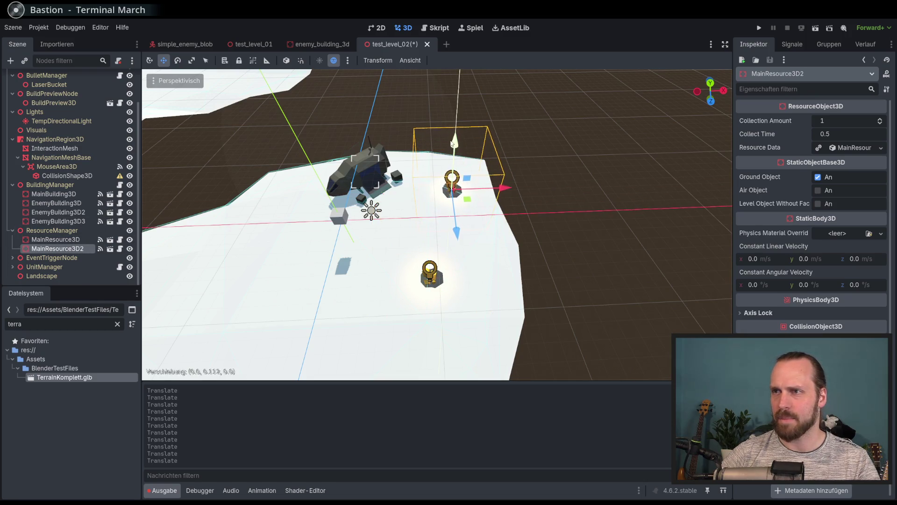
pyautogui.moveTo(465, 199); pyautogui.dragTo(455, 186)
pyautogui.moveTo(454, 135); pyautogui.dragTo(454, 138)
pyautogui.scroll(-5, 509, 273)
pyautogui.click(508, 273)
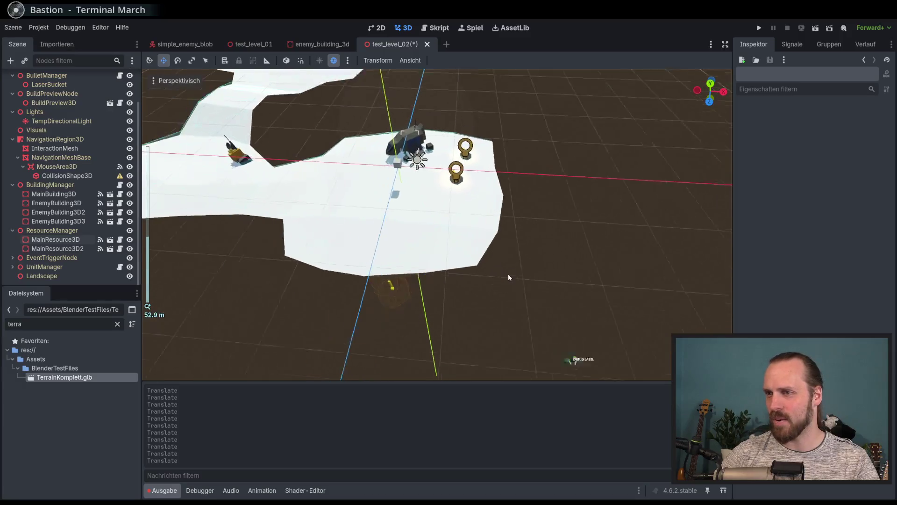
pyautogui.press('KP_7')
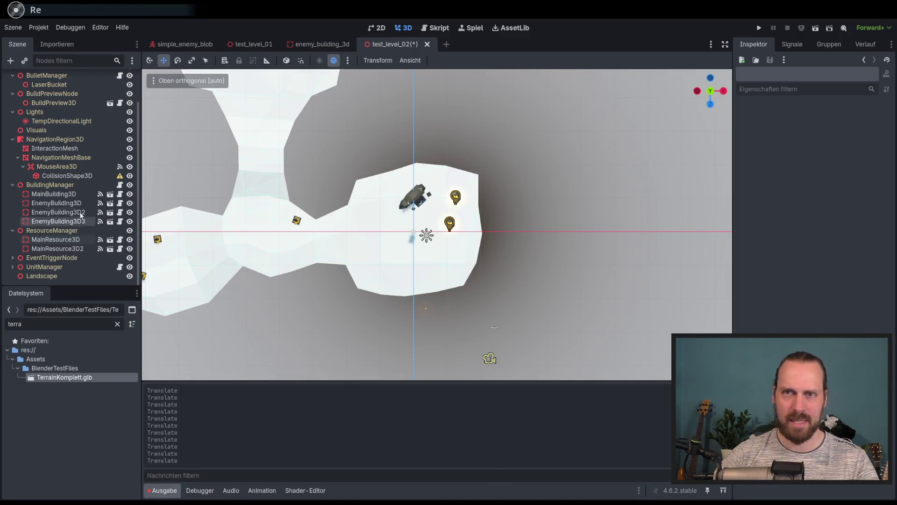
# Compare the properties of the mouse area's CollisionShape3D, InteractionMesh and NavigationMeshBase
pyautogui.click(66, 175)
pyautogui.moveTo(391, 208)
pyautogui.mouseDown(button='middle')
pyautogui.moveTo(343, 215)
pyautogui.moveTo(351, 218)
pyautogui.mouseUp(button='middle')
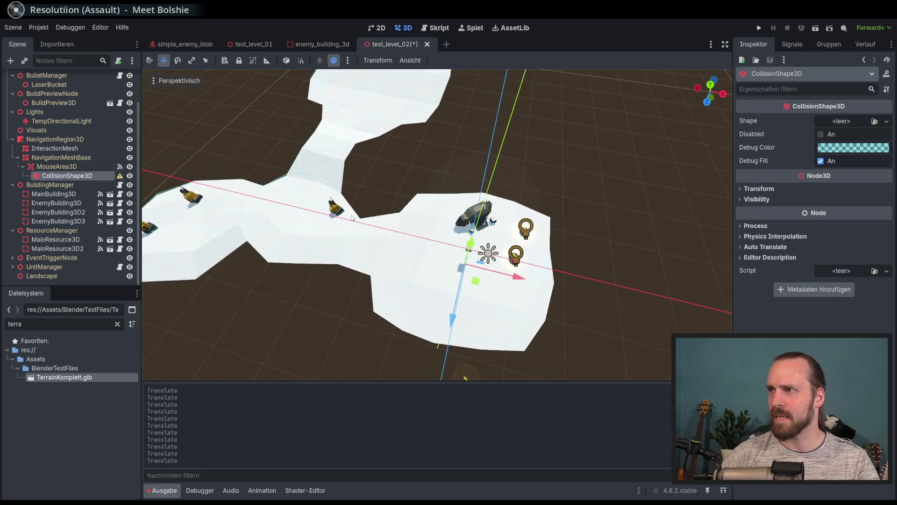
pyautogui.click(73, 149)
pyautogui.click(79, 158)
pyautogui.click(71, 150)
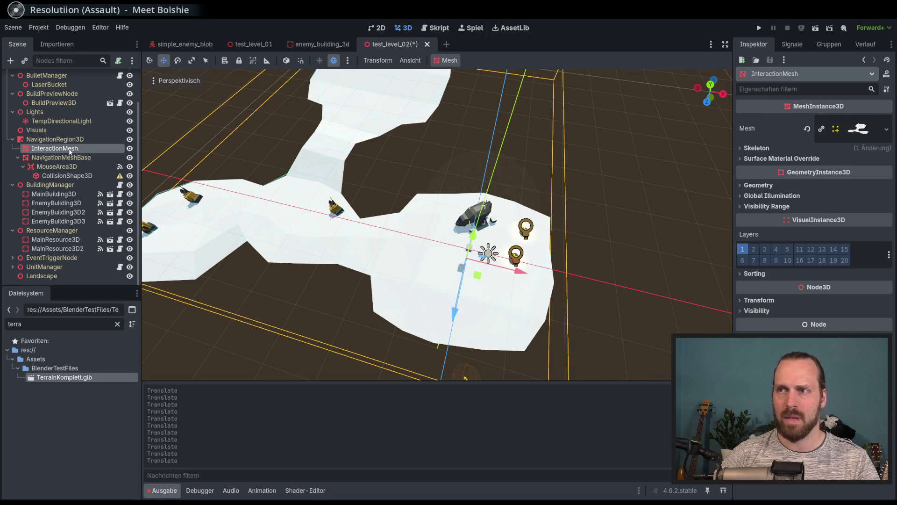
pyautogui.click(73, 158)
pyautogui.click(67, 150)
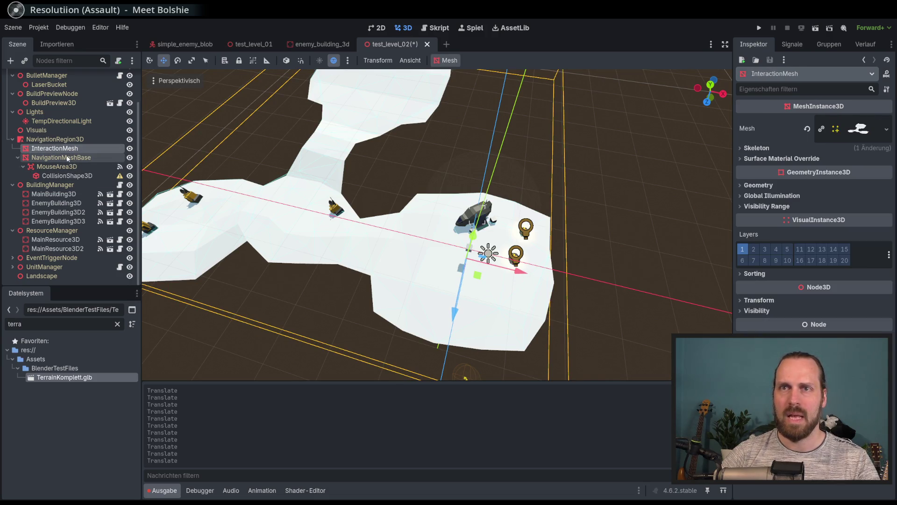
pyautogui.click(68, 158)
pyautogui.click(68, 149)
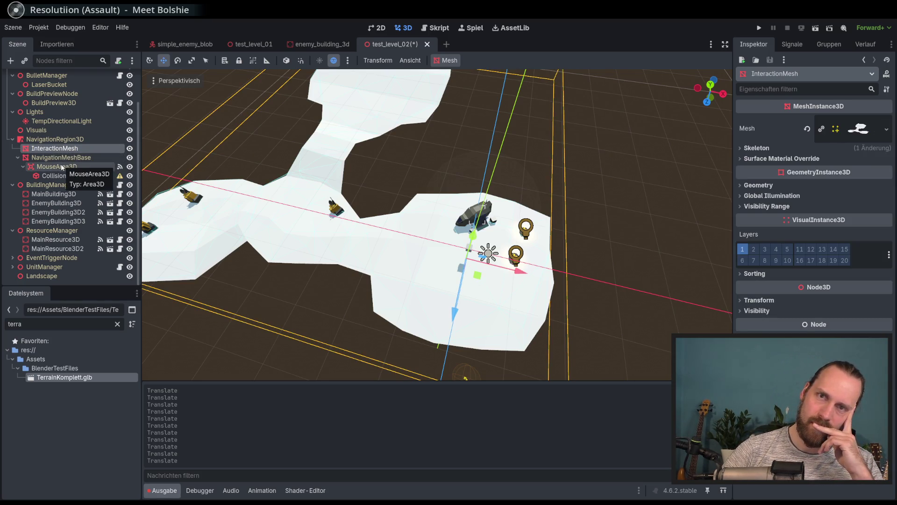
# Check MouseArea3D's settings, then select NavigationMeshBase and bring up its Mesh menu actions
pyautogui.click(62, 166)
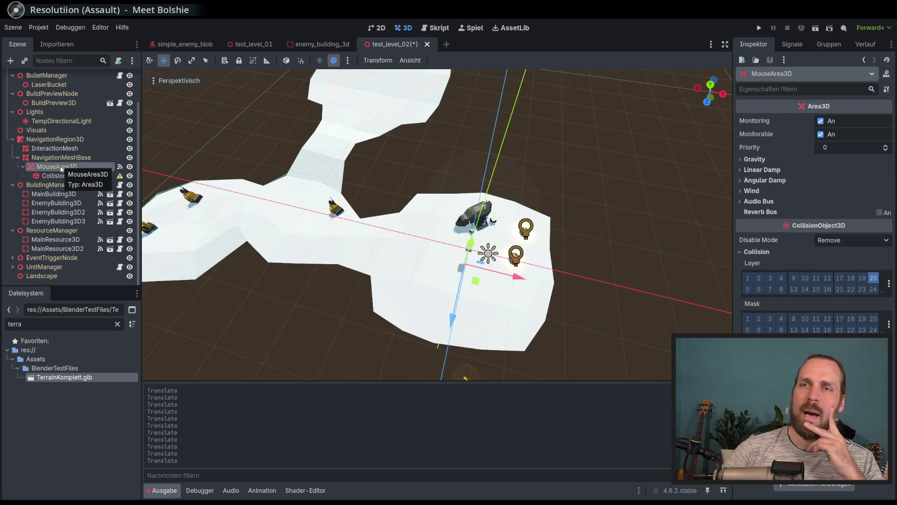
pyautogui.click(86, 177)
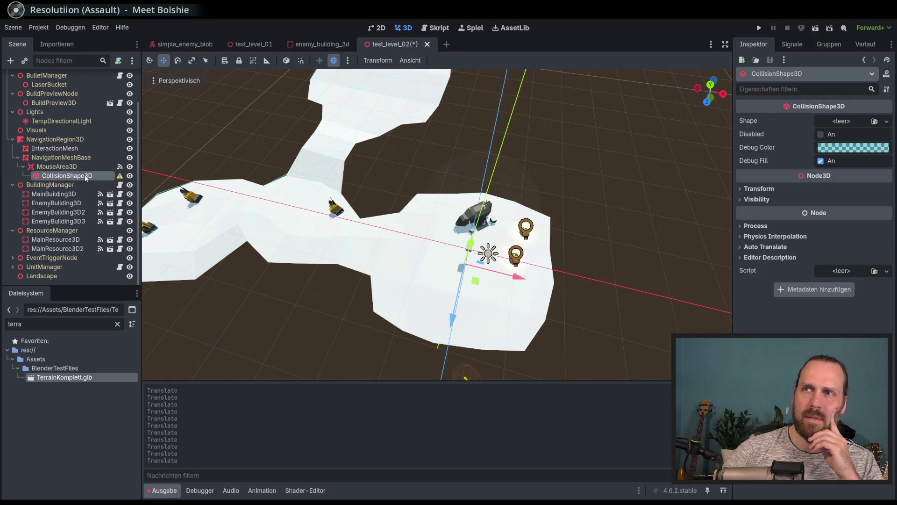
pyautogui.click(84, 167)
pyautogui.click(68, 159)
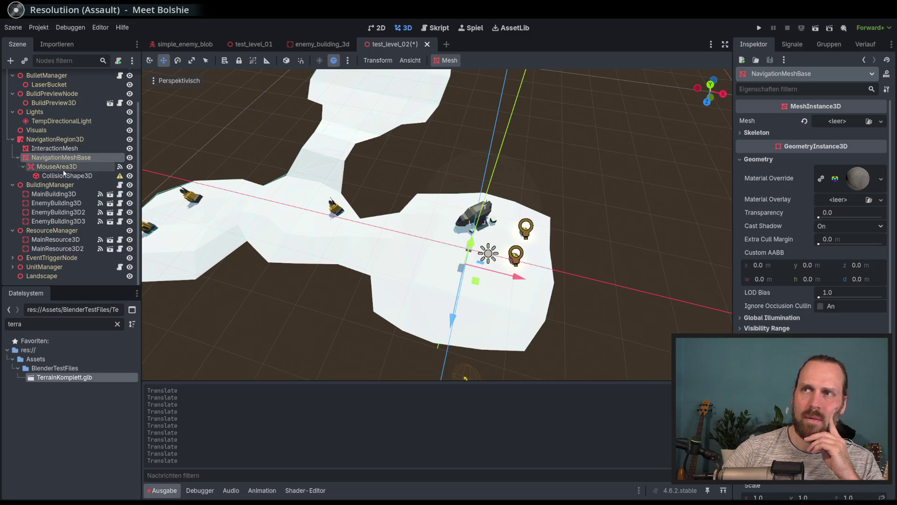
pyautogui.click(452, 60)
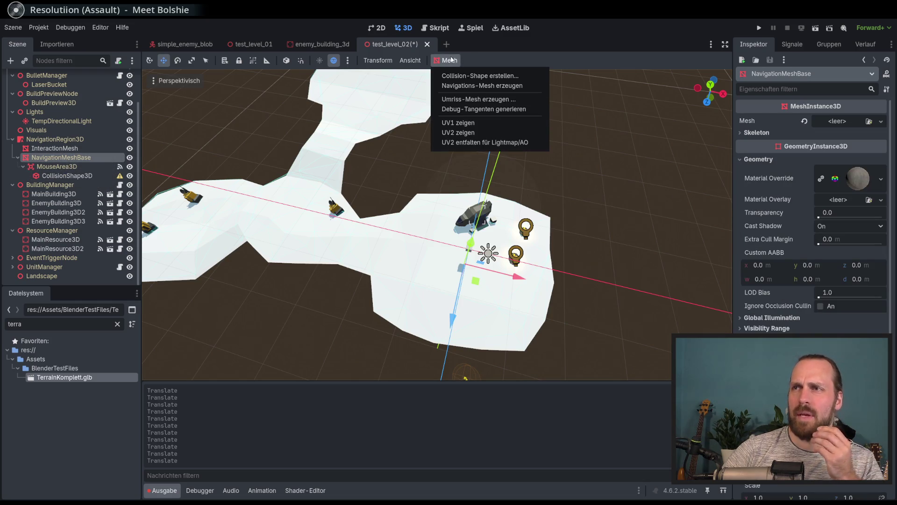
# Generate a sibling trimesh collision shape from the InteractionMesh node
pyautogui.click(467, 76)
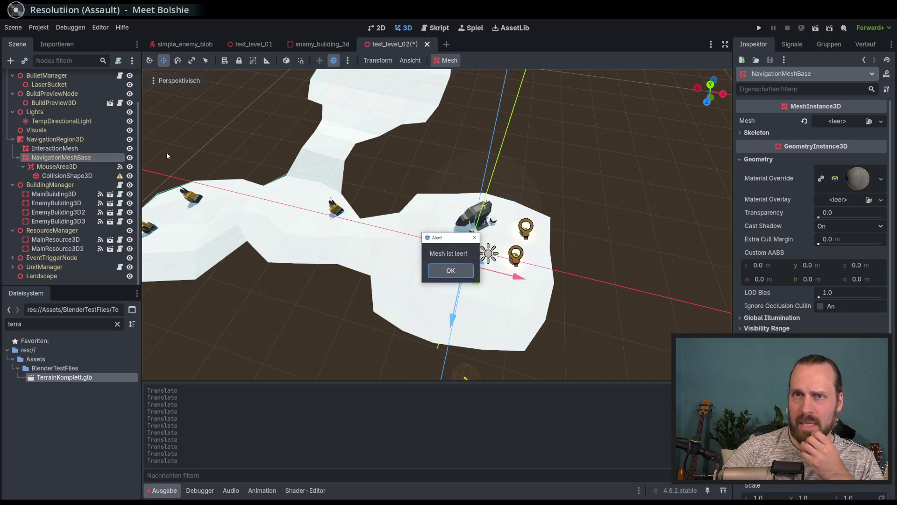
pyautogui.click(446, 270)
pyautogui.click(55, 148)
pyautogui.click(448, 60)
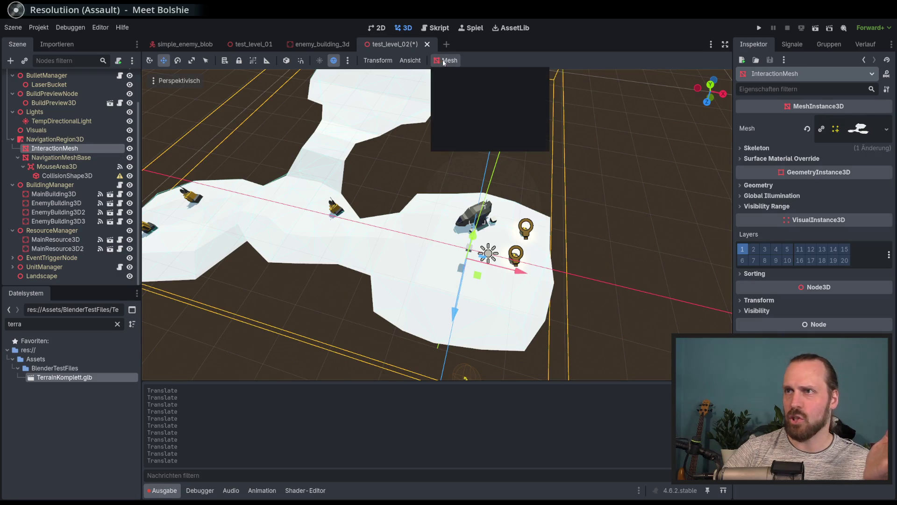
pyautogui.click(465, 76)
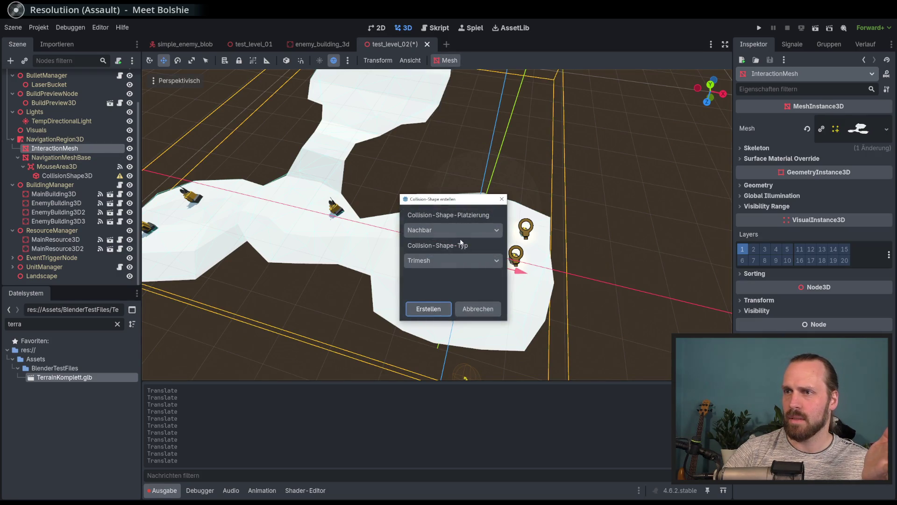
pyautogui.click(428, 309)
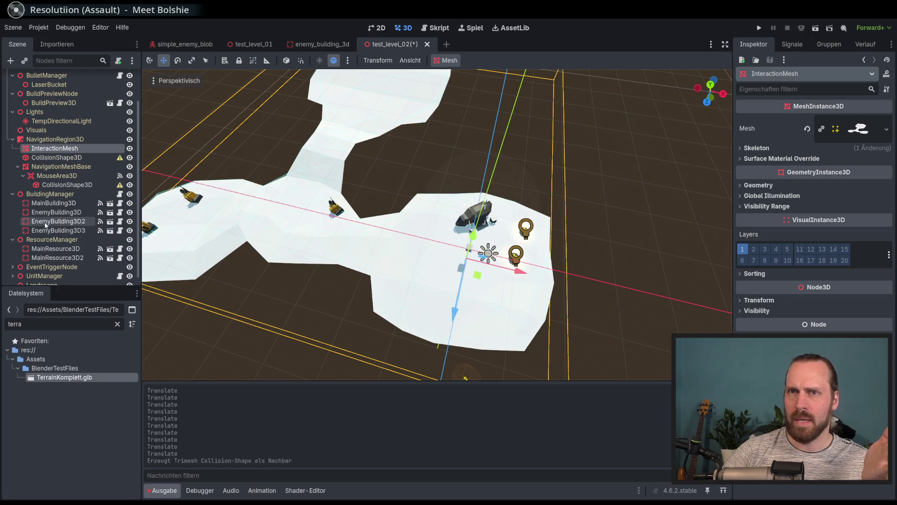
# Move the new CollisionShape3D under MouseArea3D and delete the empty CollisionShape3D
pyautogui.click(57, 159)
pyautogui.click(84, 185)
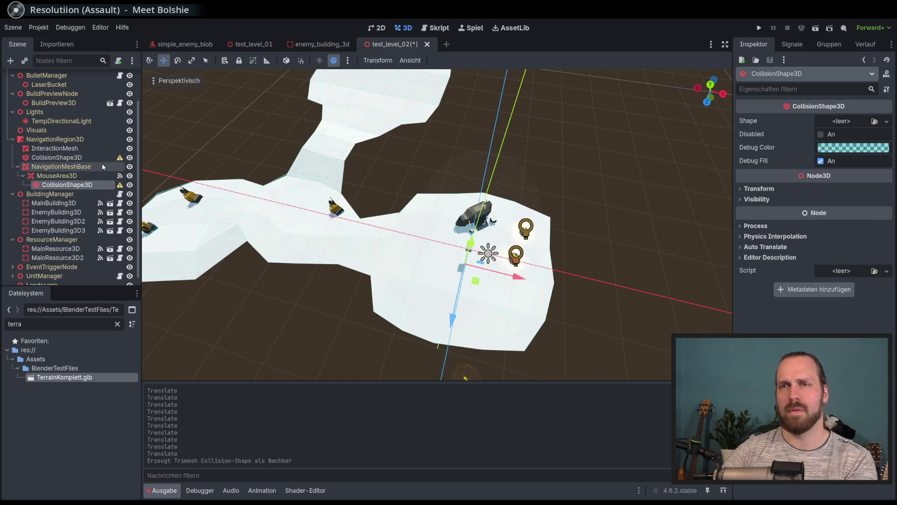
pyautogui.click(63, 159)
pyautogui.moveTo(68, 177); pyautogui.dragTo(70, 177)
pyautogui.click(80, 176)
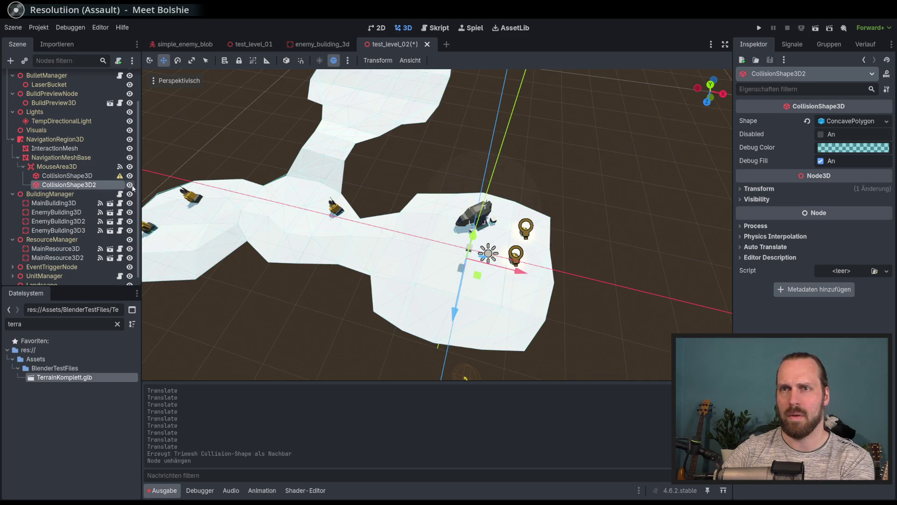
pyautogui.click(83, 177)
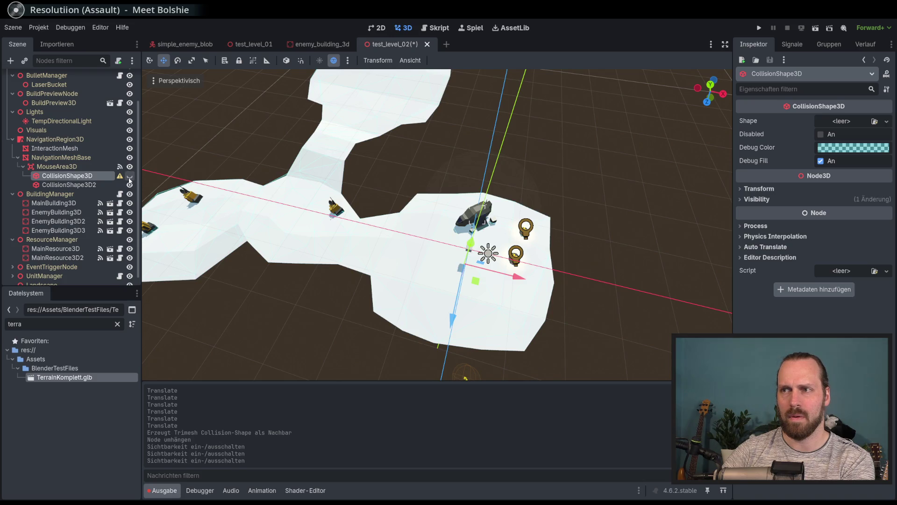
pyautogui.press('Escape')
pyautogui.click(84, 165)
pyautogui.click(89, 176)
pyautogui.press('Delete')
pyautogui.press('Return')
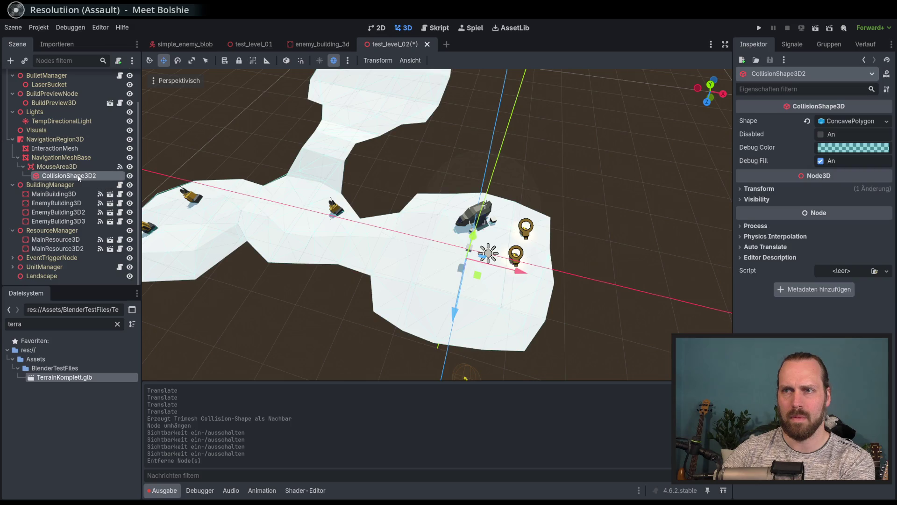
# Toggle InteractionMesh visibility to check the new collision shape's coverage
pyautogui.scroll(5, 423, 242)
pyautogui.moveTo(396, 257)
pyautogui.mouseDown(button='middle')
pyautogui.moveTo(361, 210)
pyautogui.moveTo(386, 240)
pyautogui.moveTo(290, 231)
pyautogui.mouseUp(button='middle')
pyautogui.scroll(-5, 362, 209)
pyautogui.click(55, 148)
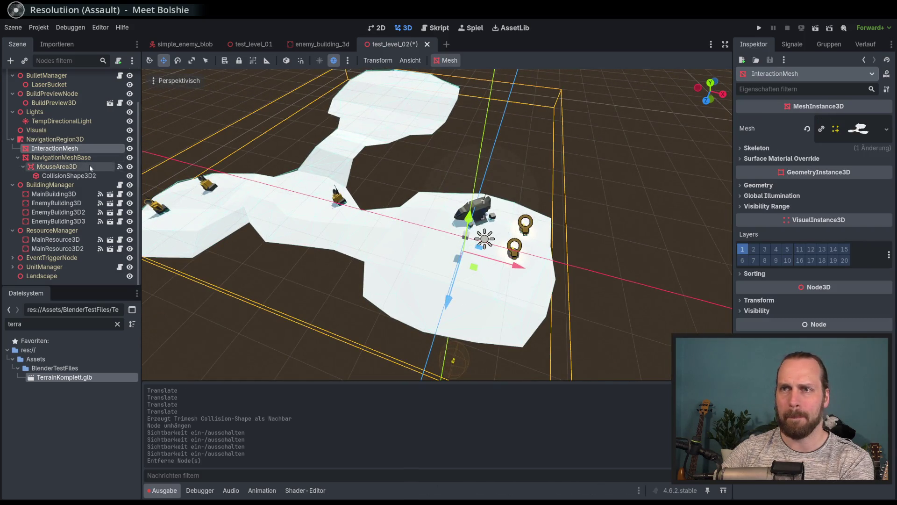
pyautogui.click(129, 148)
pyautogui.click(129, 158)
pyautogui.click(130, 158)
pyautogui.click(129, 157)
# Inspect MouseArea3D, then save the scene and run the project with F5
pyautogui.click(57, 167)
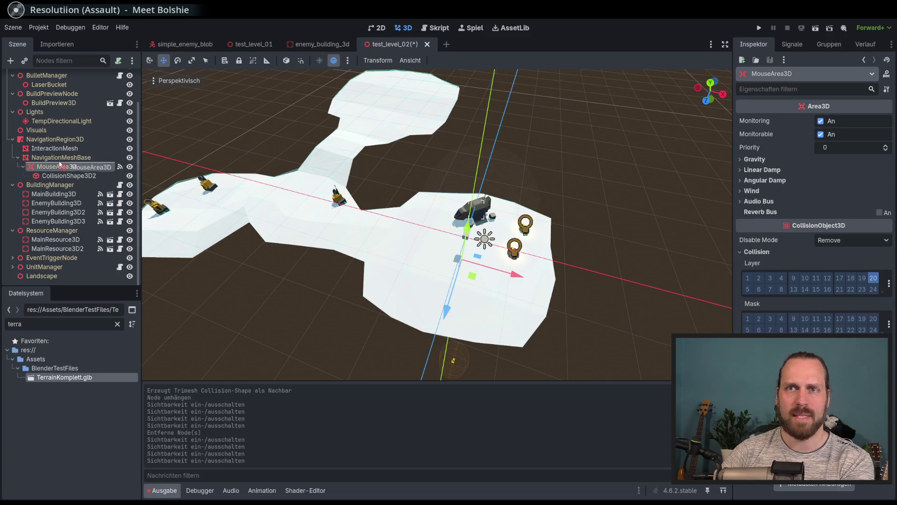
pyautogui.moveTo(59, 168); pyautogui.dragTo(69, 151)
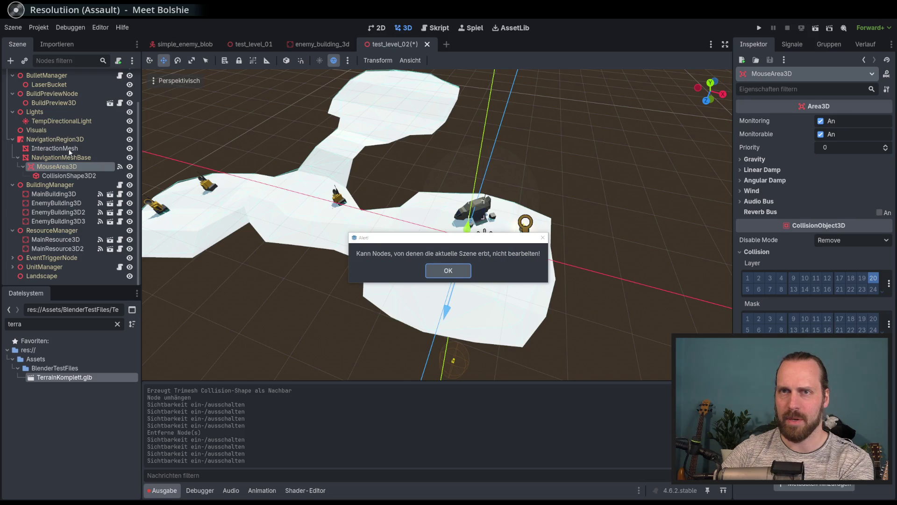
pyautogui.click(454, 274)
pyautogui.moveTo(458, 262); pyautogui.dragTo(467, 231, button='middle')
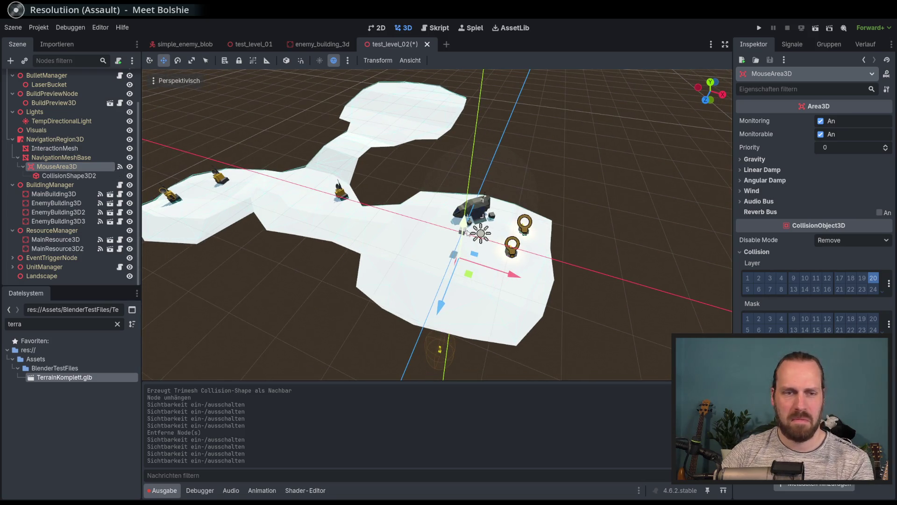
pyautogui.press('F5')
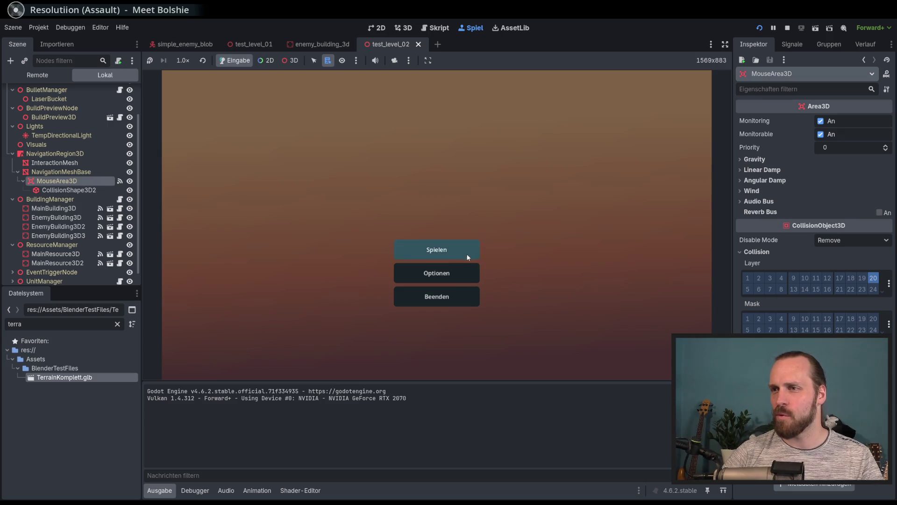
# Start Test Mission 02 from the game's mission selection
pyautogui.click(469, 257)
pyautogui.click(301, 142)
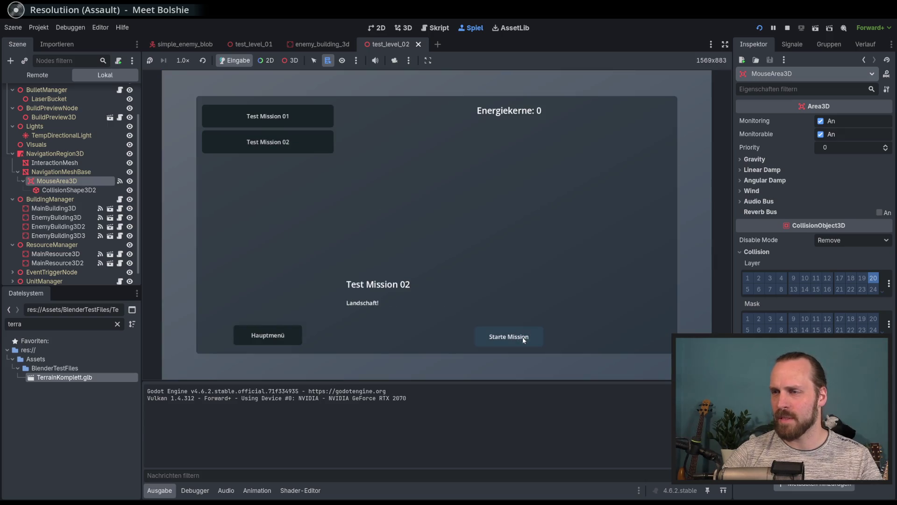
pyautogui.click(524, 339)
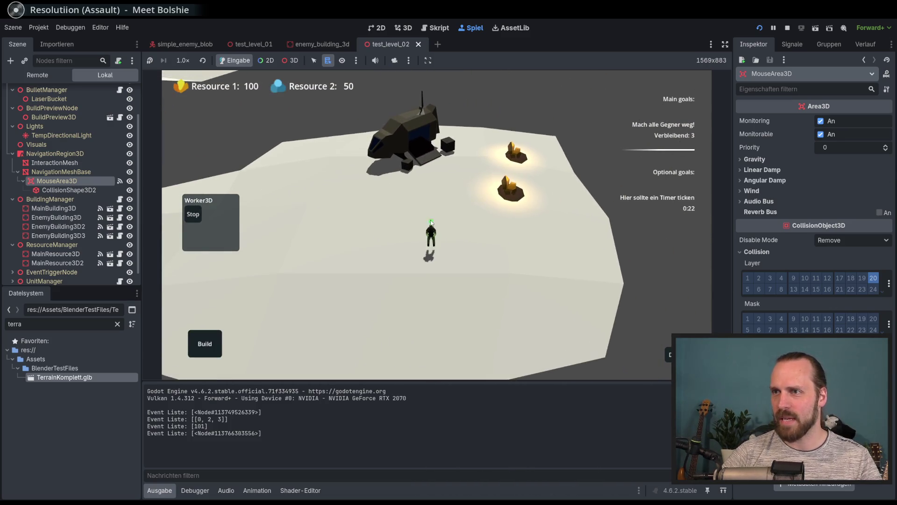
# Build a Laser Turret and a Landing Platform, then buy two Laser Dudes
pyautogui.click(205, 344)
pyautogui.click(210, 304)
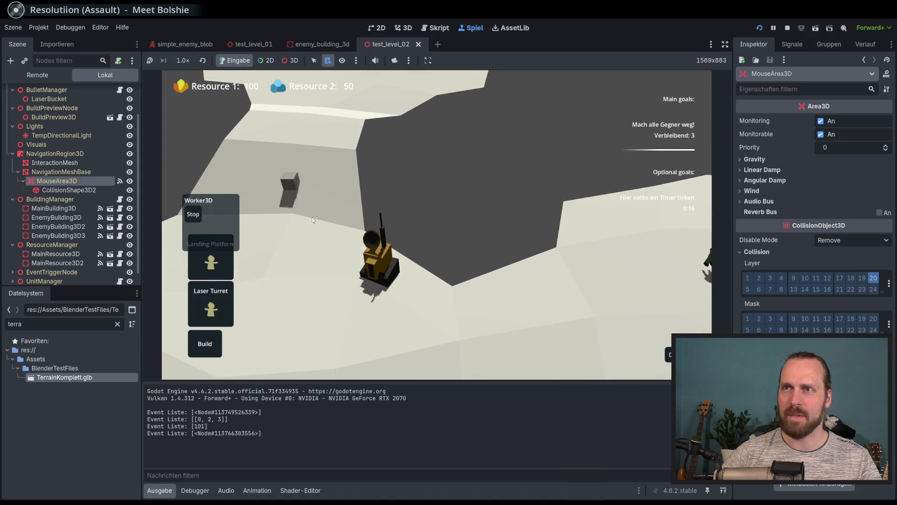
pyautogui.click(411, 255)
pyautogui.click(206, 269)
pyautogui.click(501, 285)
pyautogui.click(528, 263)
pyautogui.click(352, 282)
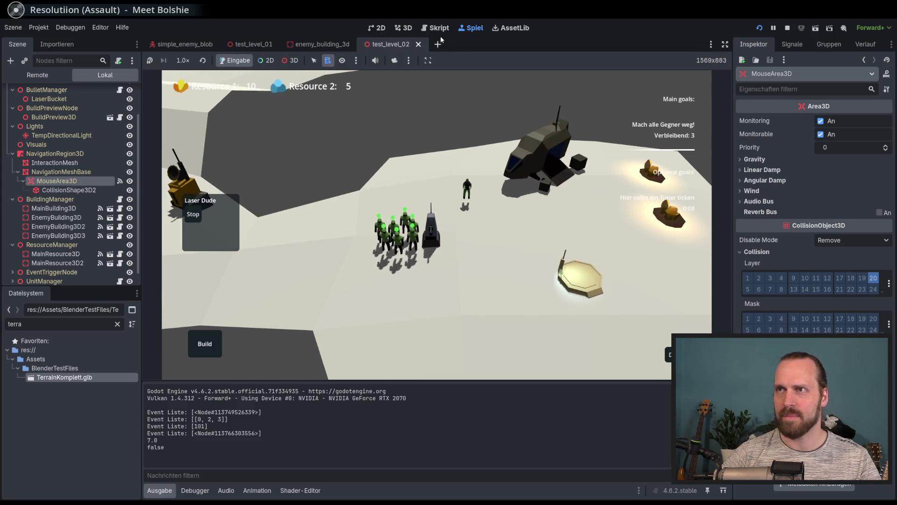
pyautogui.press('F8')
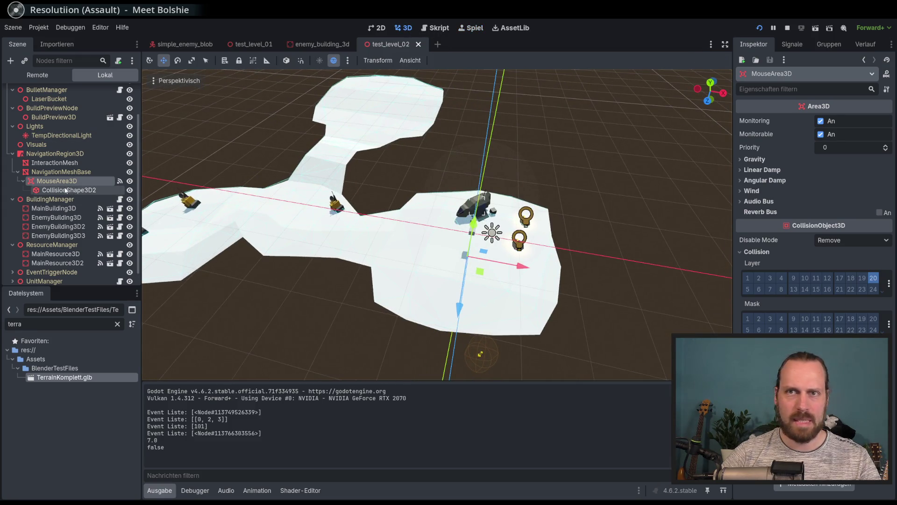
# Rotate TempDirectionalLight to change the shadow direction, then return to the running game
pyautogui.click(61, 136)
pyautogui.moveTo(271, 150)
pyautogui.mouseDown(button='middle')
pyautogui.moveTo(294, 136)
pyautogui.moveTo(281, 121)
pyautogui.mouseUp(button='middle')
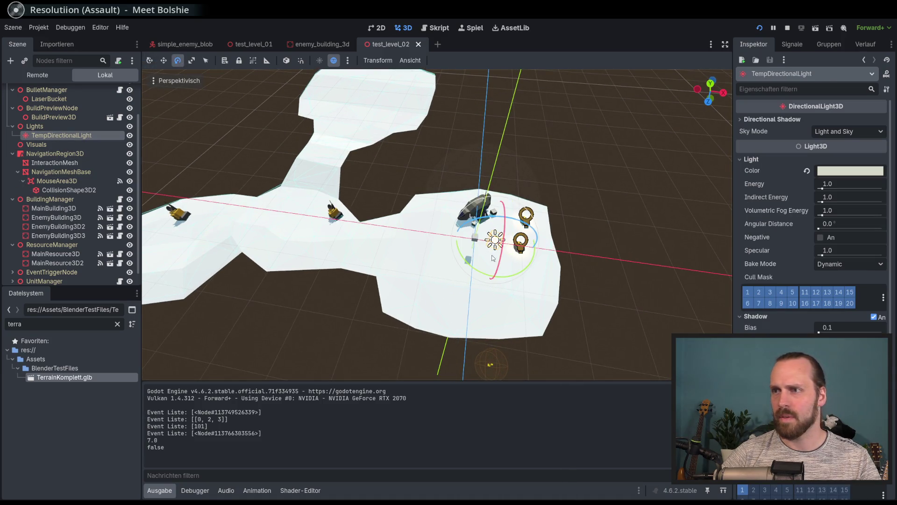
pyautogui.moveTo(525, 272); pyautogui.dragTo(449, 263)
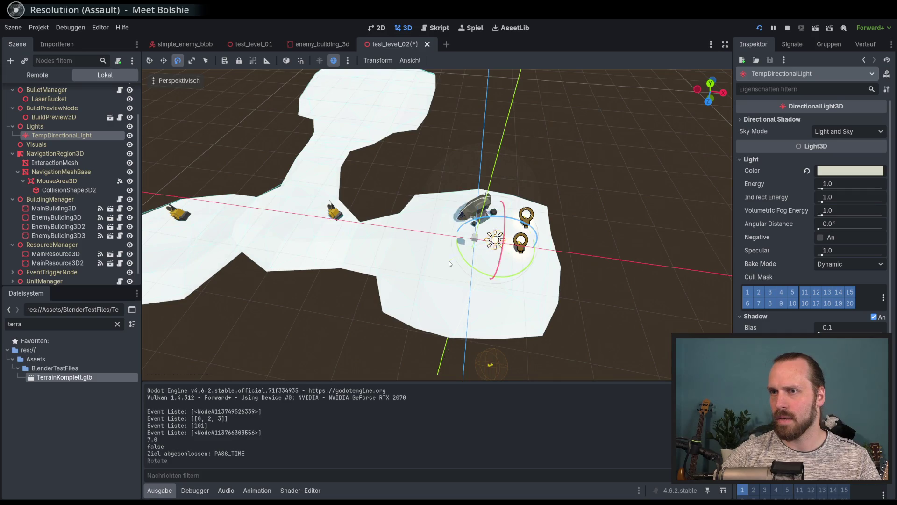
pyautogui.click(471, 28)
pyautogui.press('a')
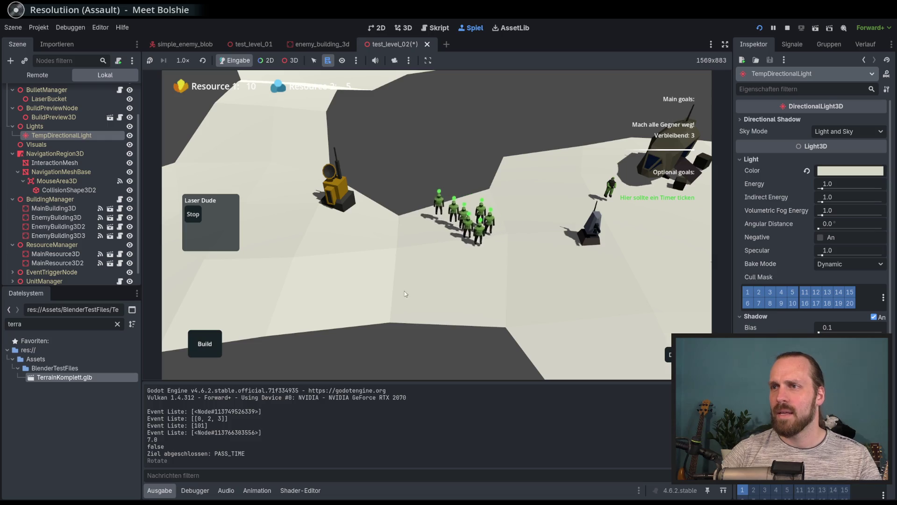
# Send the Laser Dudes toward the enemy side of the map
pyautogui.scroll(1, 397, 252)
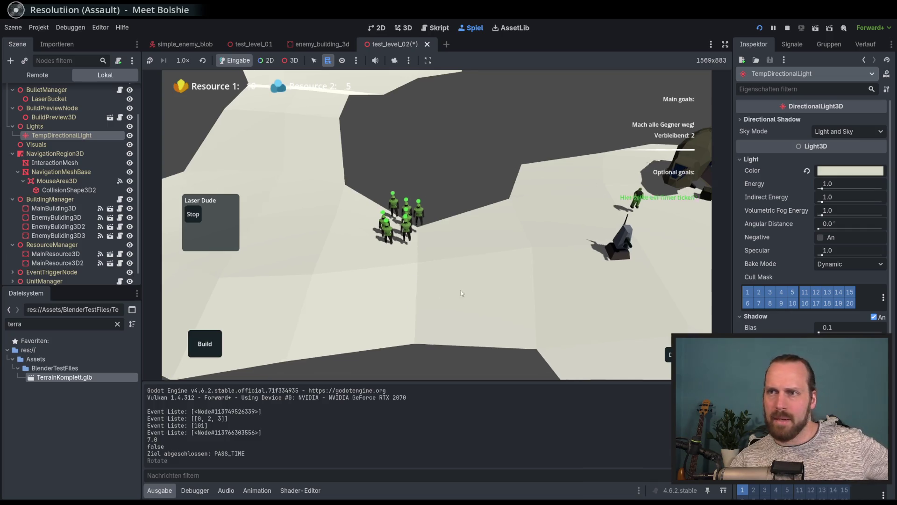
pyautogui.press('a')
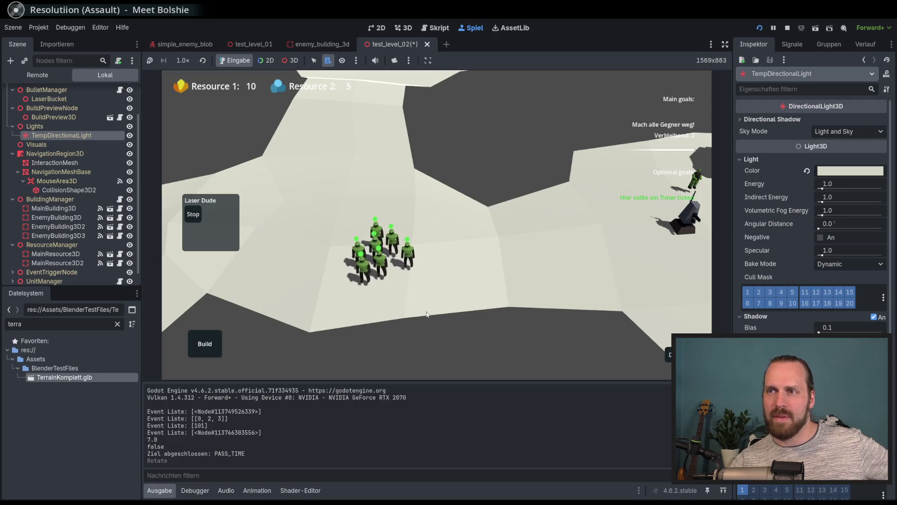
pyautogui.press('d')
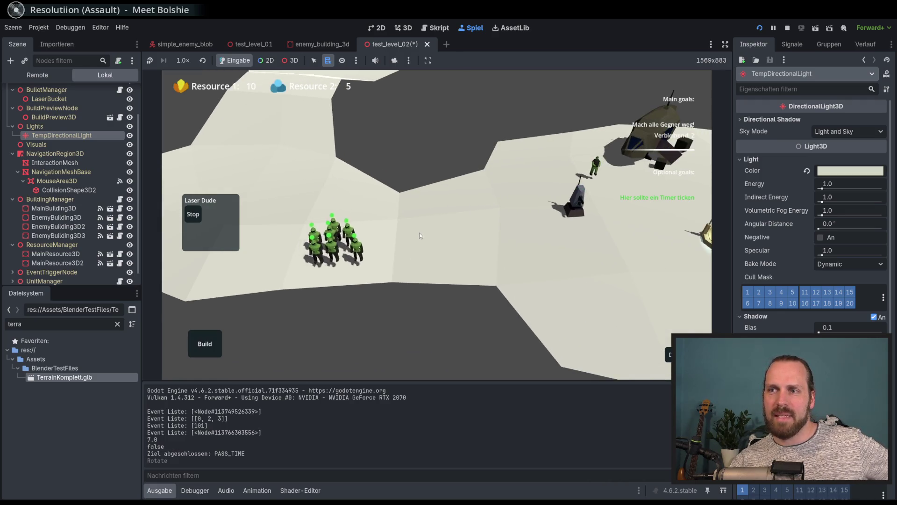
pyautogui.rightClick(419, 231)
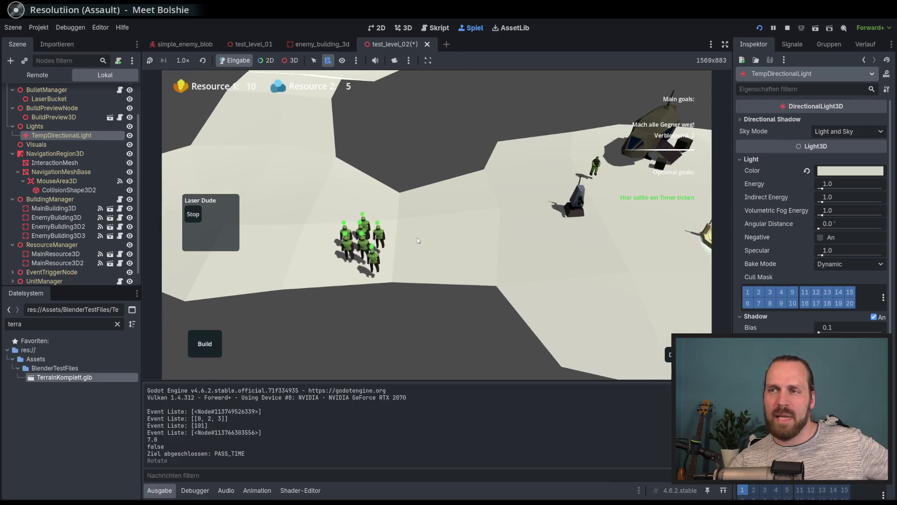
# Select the soldier squad and order it to attack the enemy tower
pyautogui.press('a')
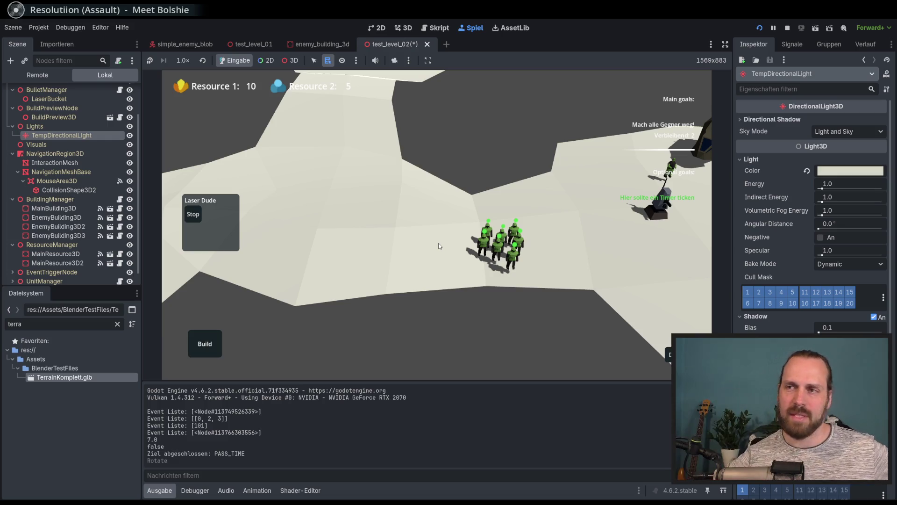
pyautogui.press('d')
pyautogui.press('a')
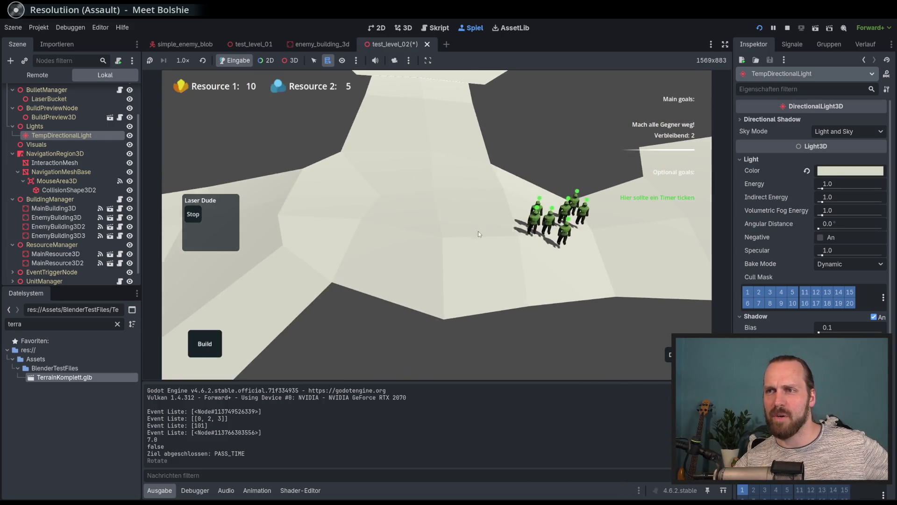
pyautogui.press('a')
pyautogui.press('d')
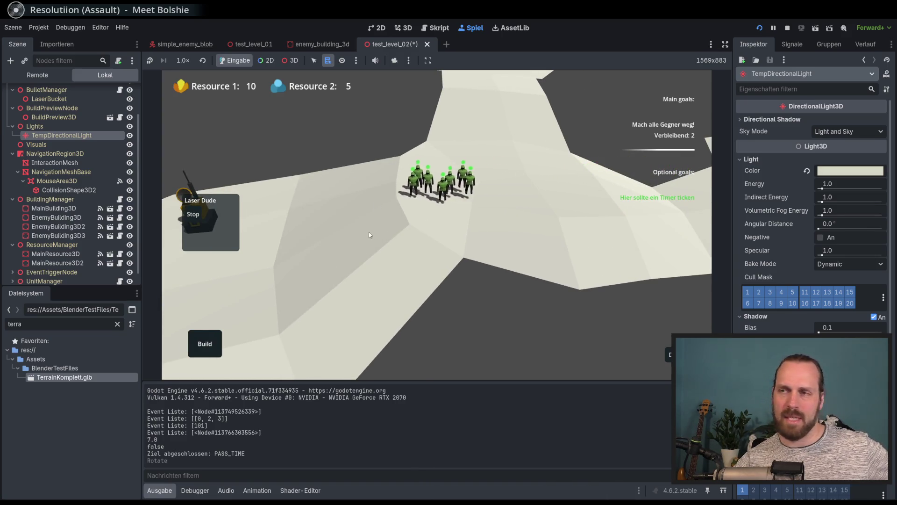
pyautogui.press('a')
pyautogui.press('a')
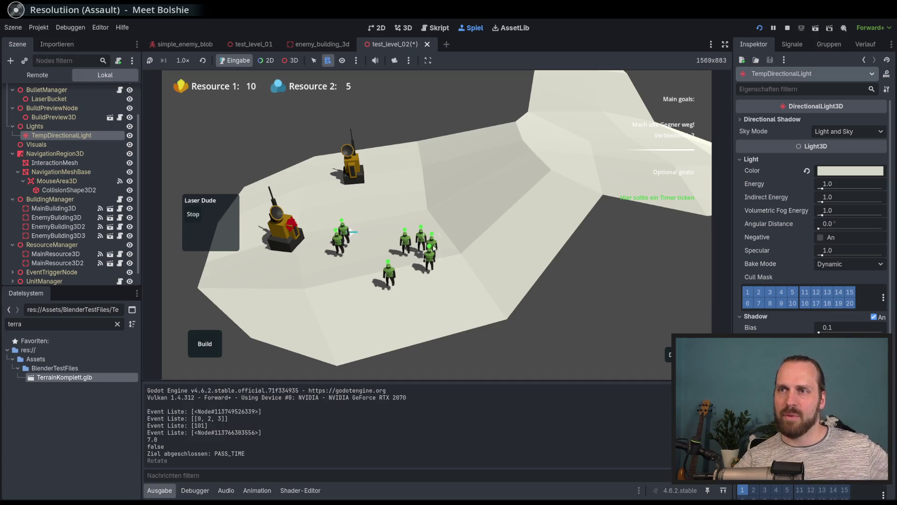
pyautogui.press('a')
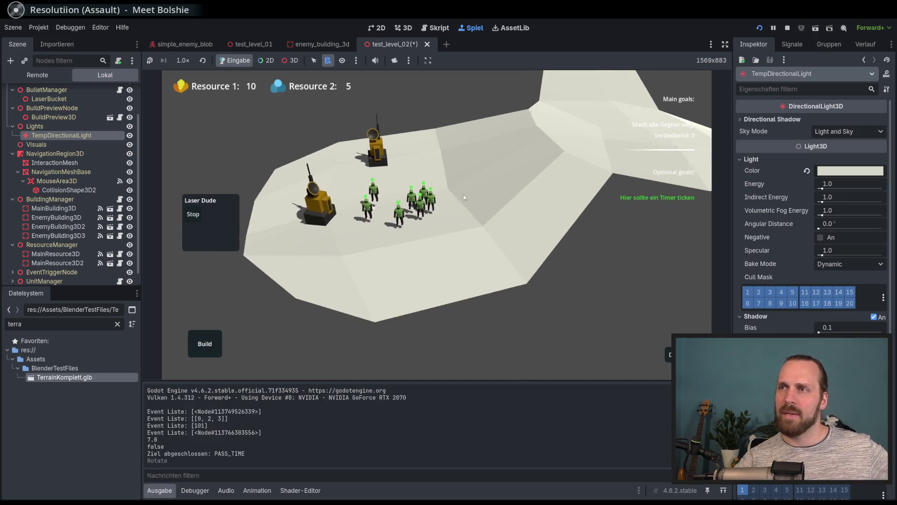
pyautogui.press('s')
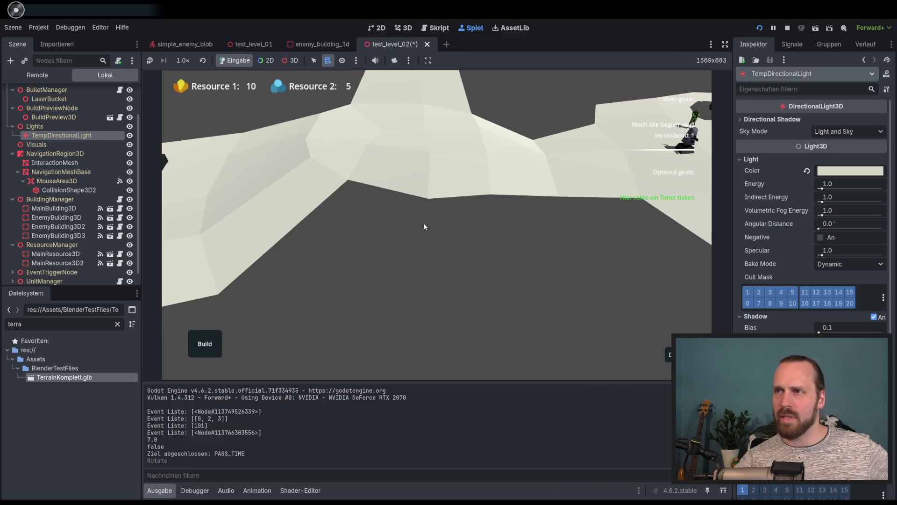
pyautogui.press('w')
pyautogui.click(409, 211)
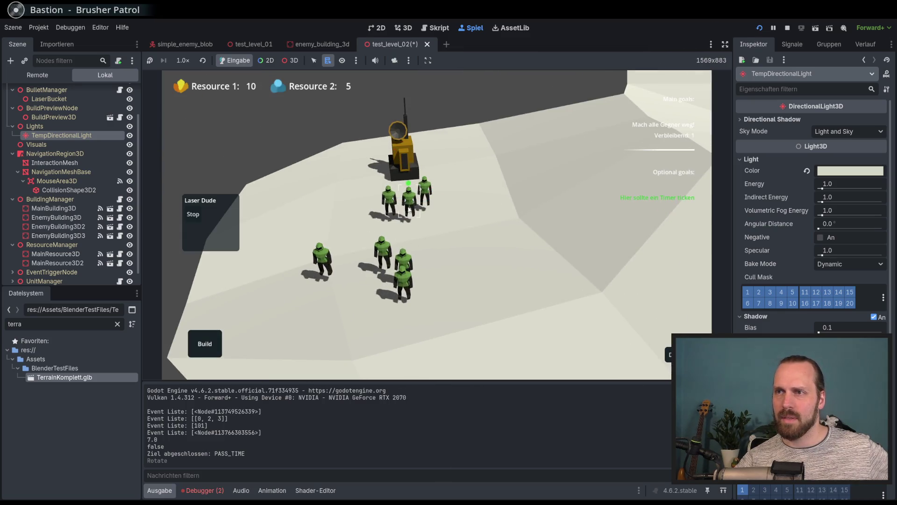
pyautogui.rightClick(430, 291)
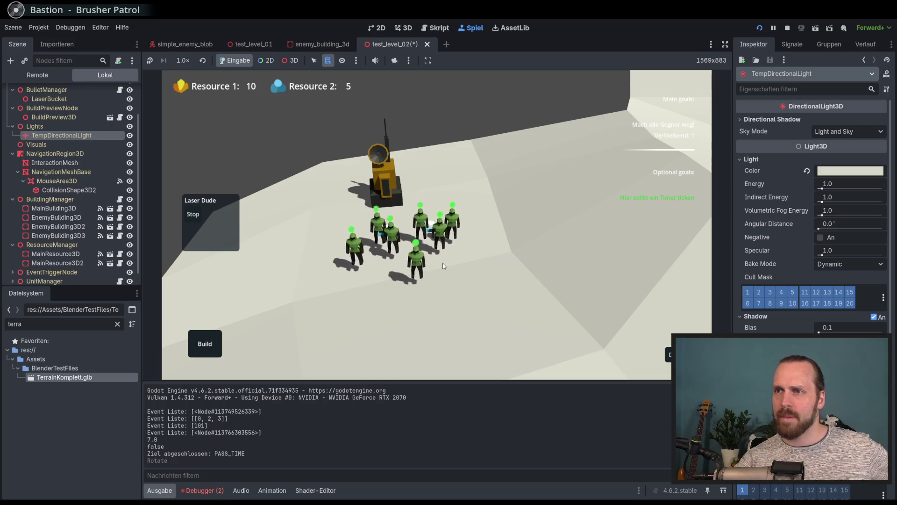
# Rotate the game camera around the terrain to follow the walking soldiers
pyautogui.press('s')
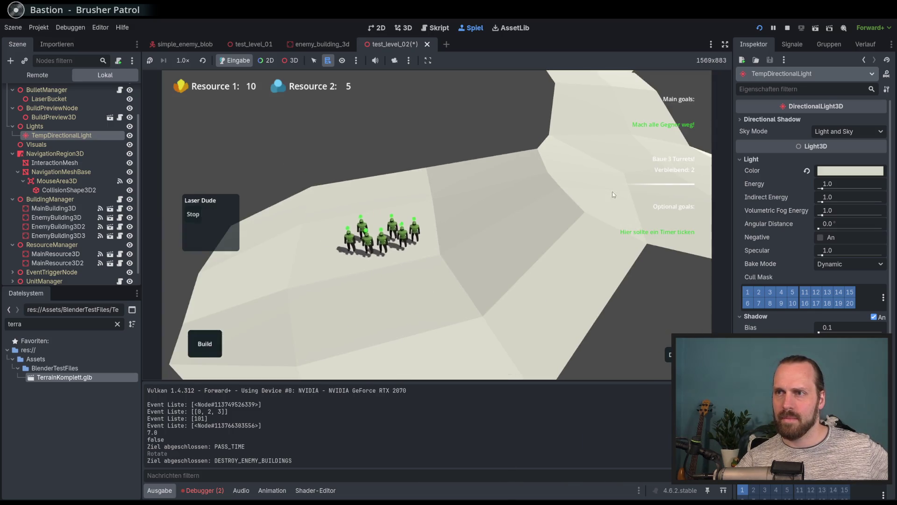
pyautogui.press('e')
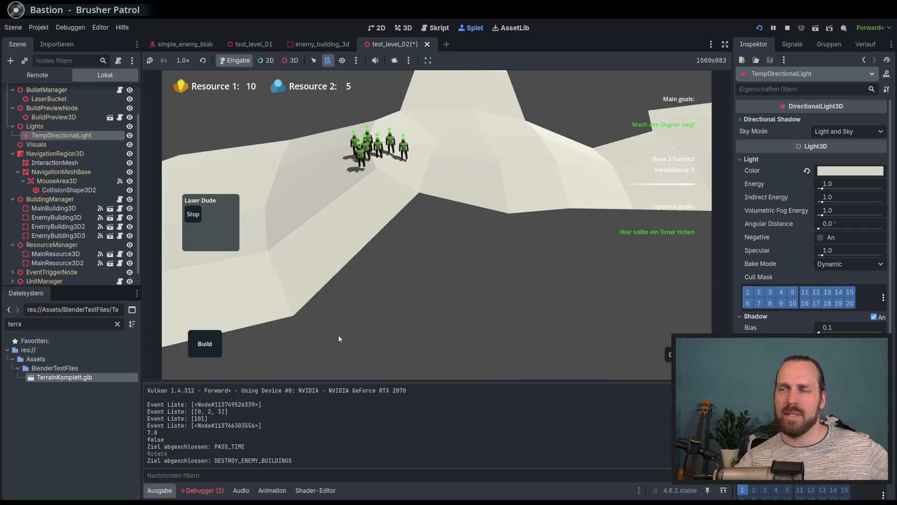
pyautogui.press('e')
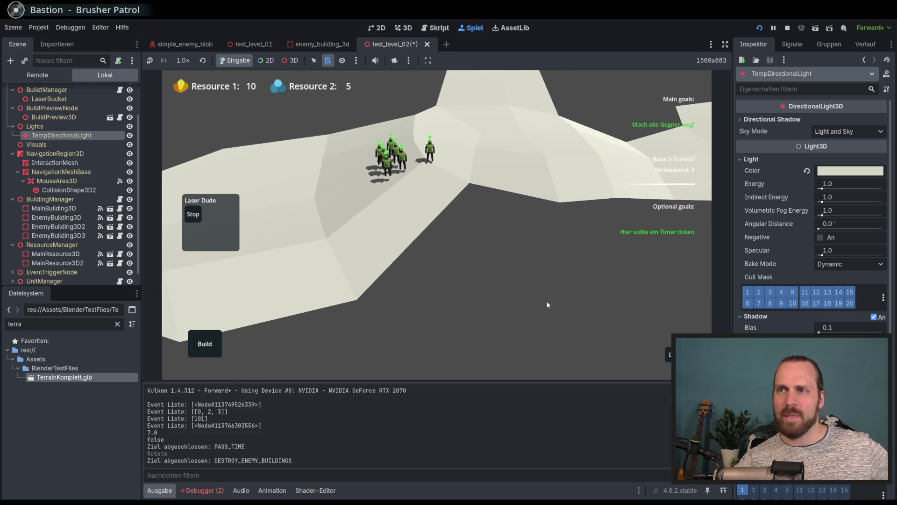
pyautogui.press('e')
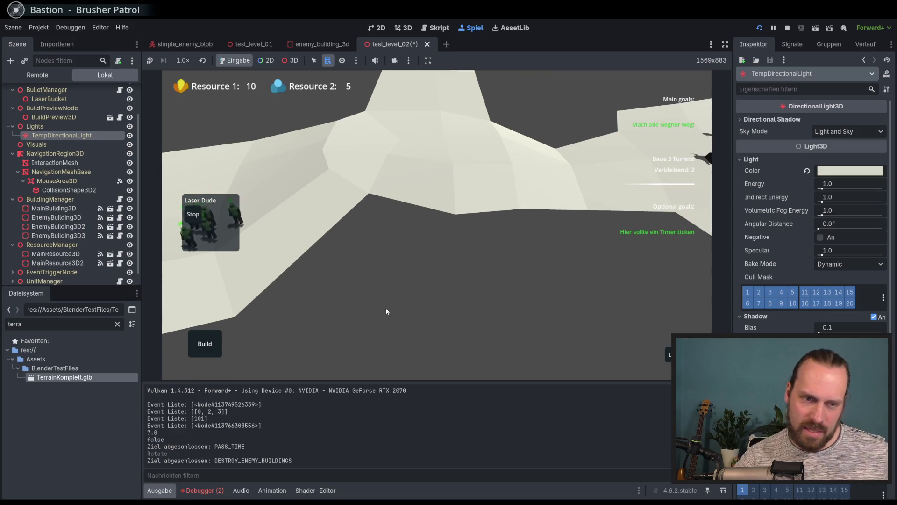
pyautogui.press('e')
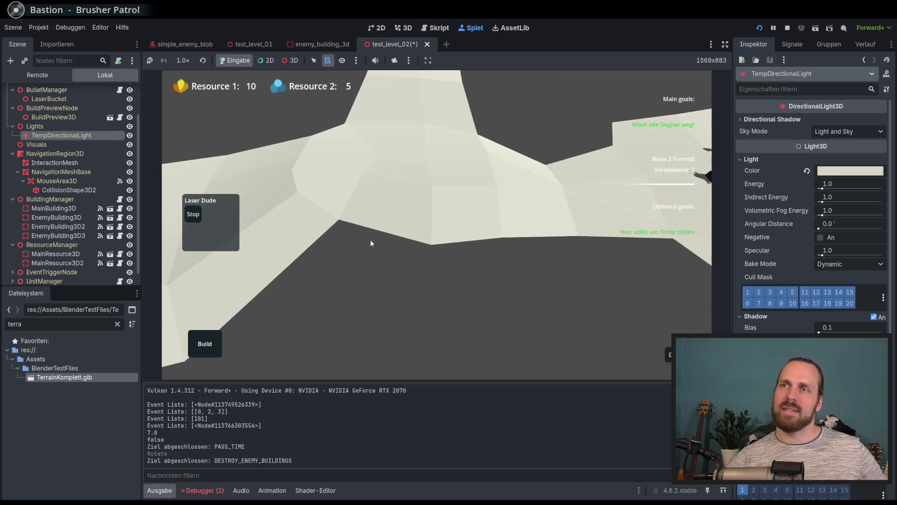
pyautogui.press('e')
pyautogui.press('e')
pyautogui.press('e')
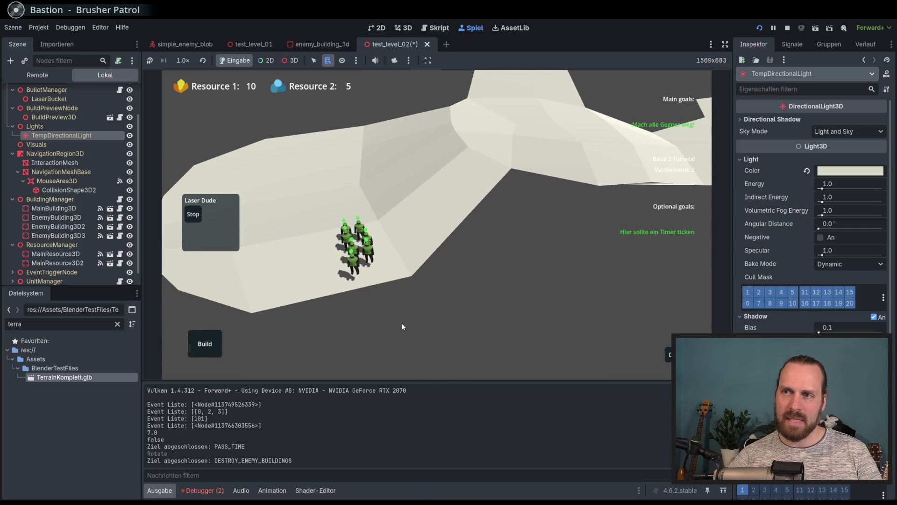
pyautogui.press('e')
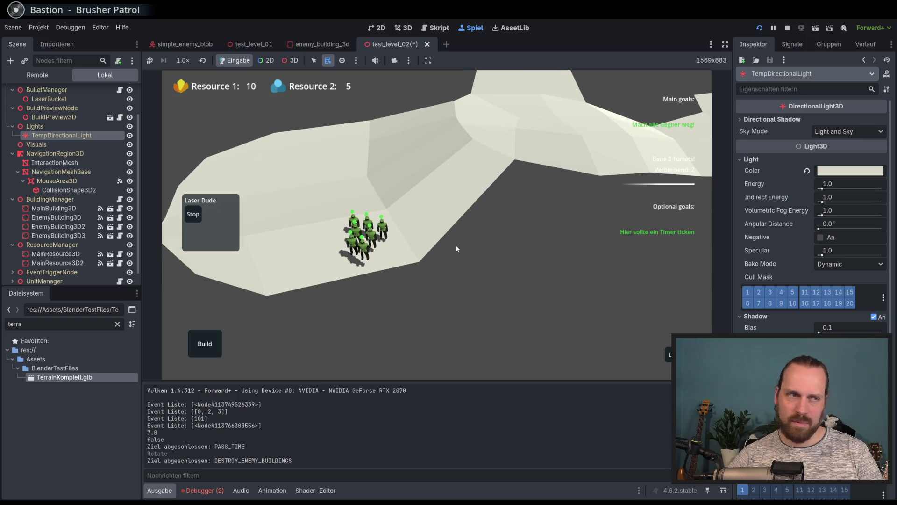
pyautogui.press('e')
pyautogui.press('e')
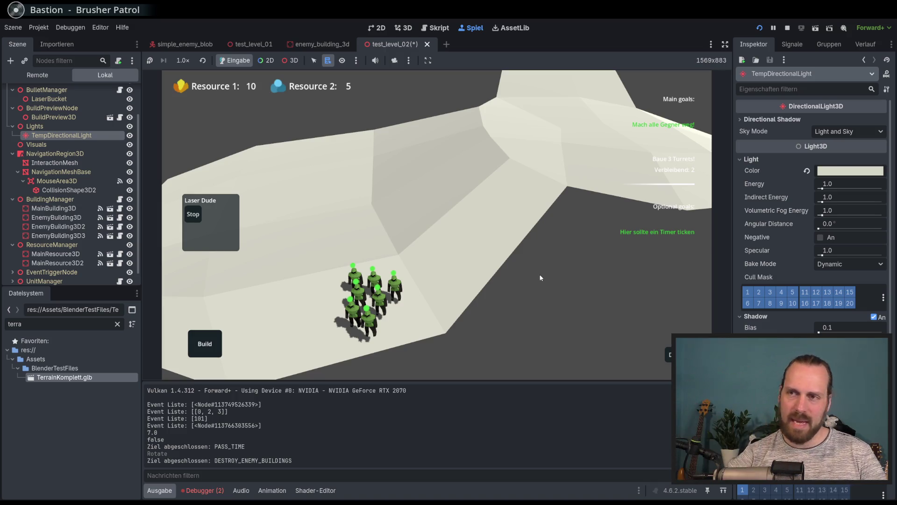
pyautogui.press('e')
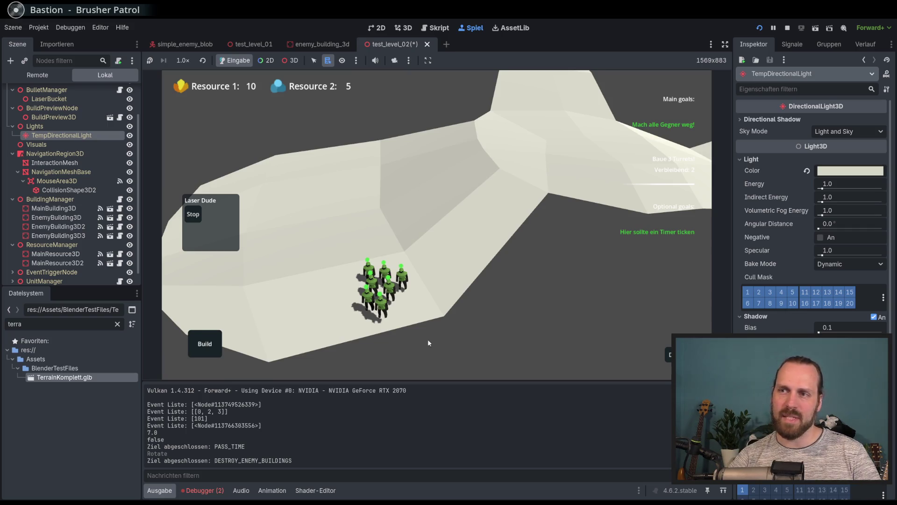
pyautogui.press('e')
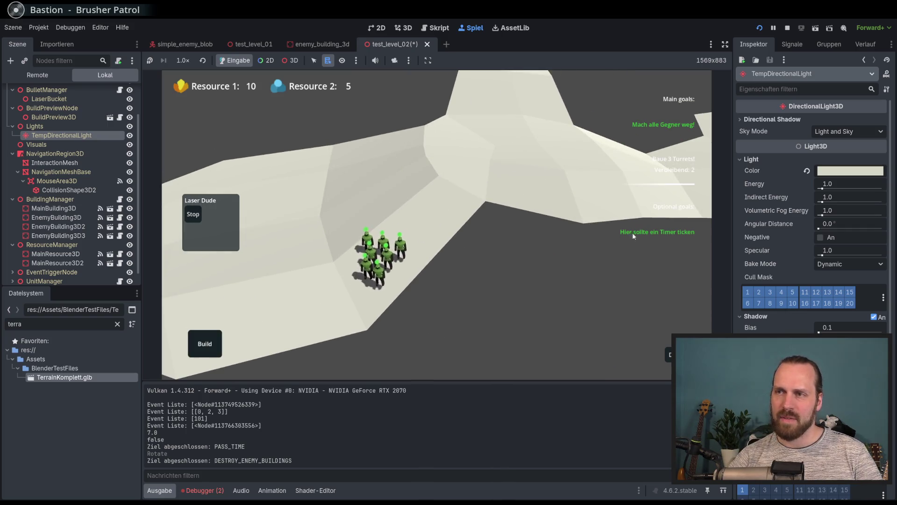
# Move the camera to the base and select, then deselect, the worker
pyautogui.press('s')
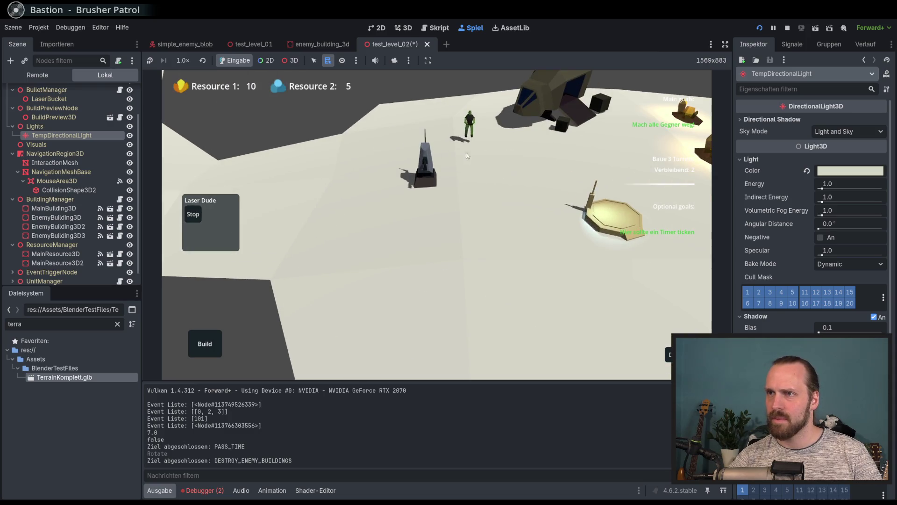
pyautogui.press('Tab')
pyautogui.click(526, 284)
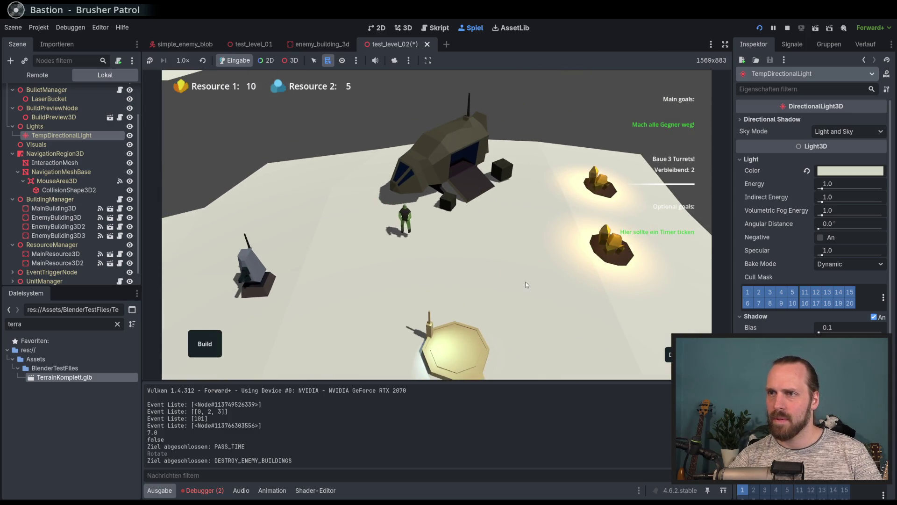
pyautogui.scroll(-3, 425, 303)
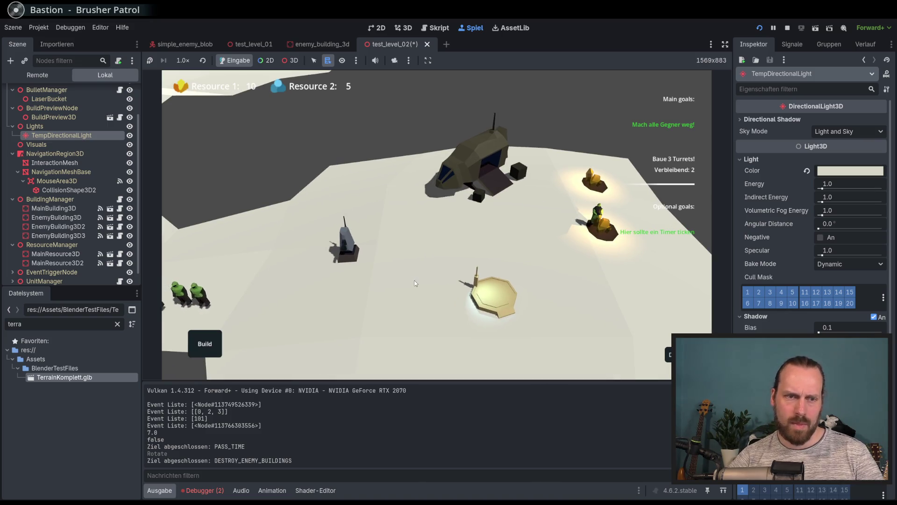
pyautogui.press('Tab')
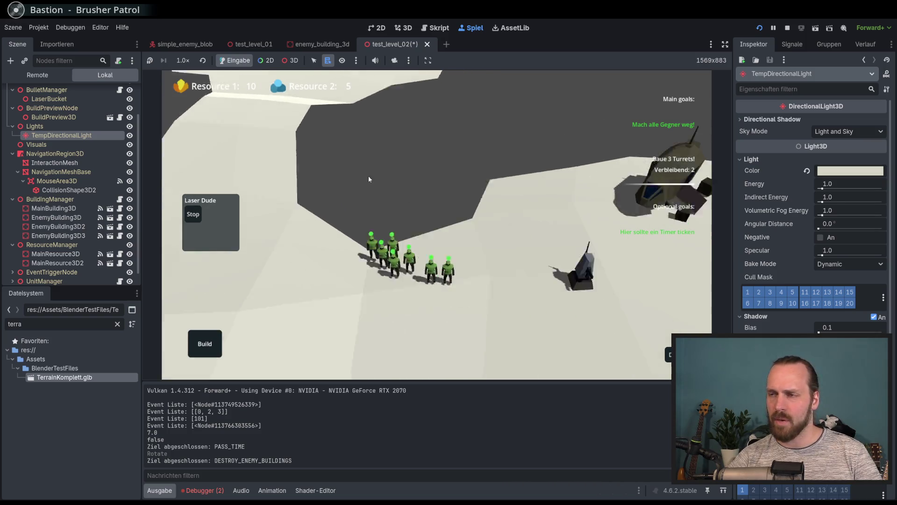
pyautogui.click(570, 208)
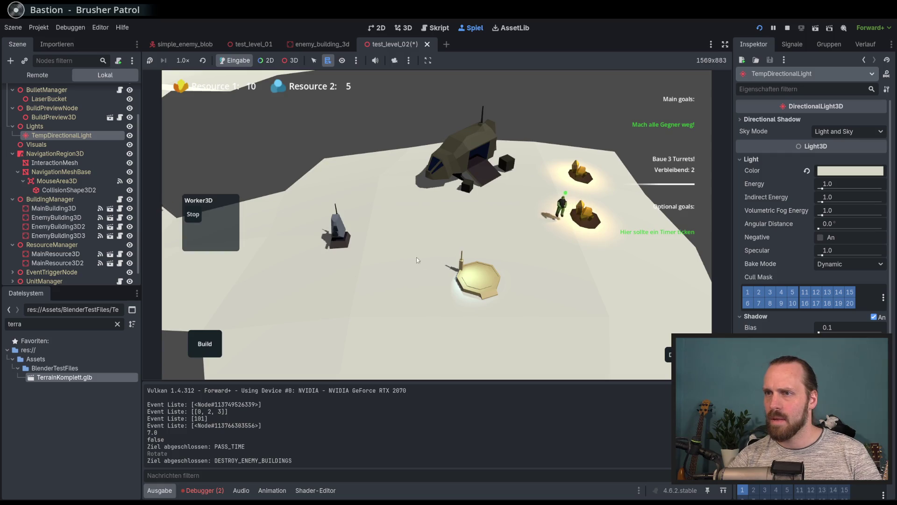
pyautogui.click(271, 282)
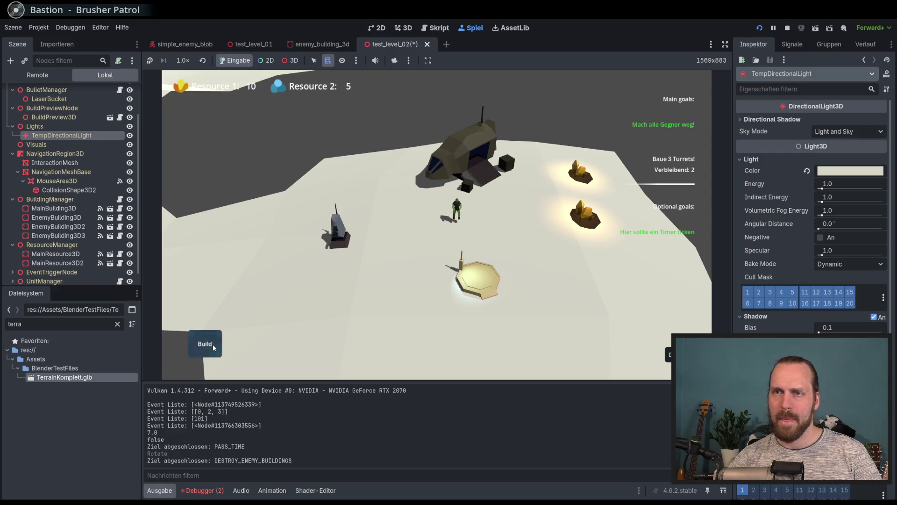
# Build another Laser Turret on the terrain
pyautogui.moveTo(678, 315)
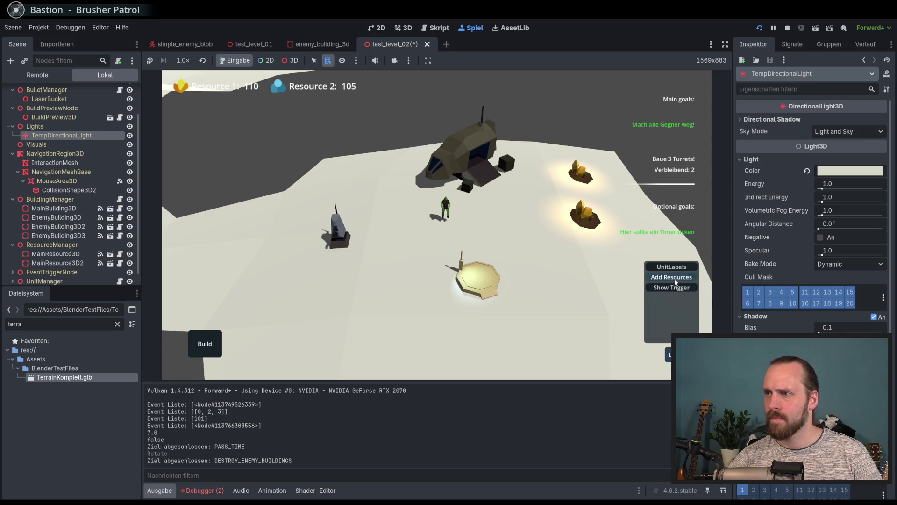
pyautogui.click(204, 346)
pyautogui.click(210, 303)
pyautogui.click(382, 292)
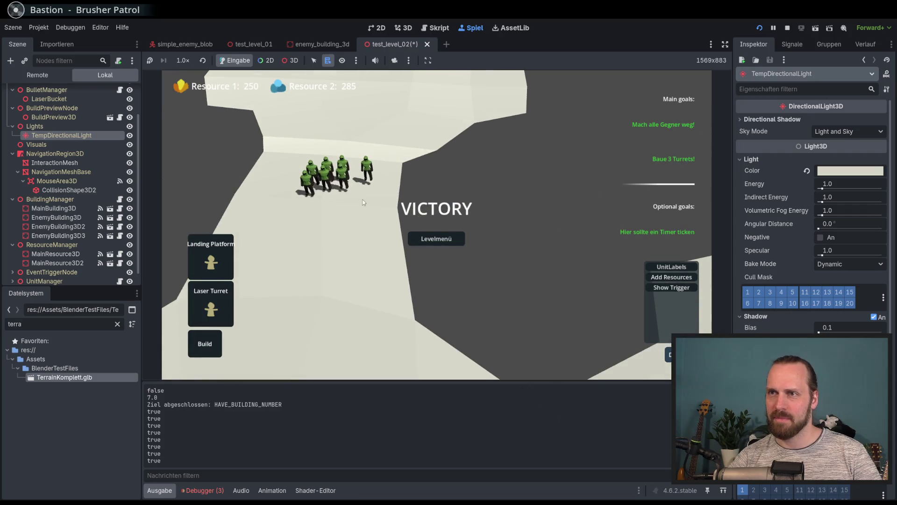
# Box-select the soldiers, pan across the turrets, then leave the VICTORY screen for level selection
pyautogui.moveTo(363, 201); pyautogui.dragTo(293, 152)
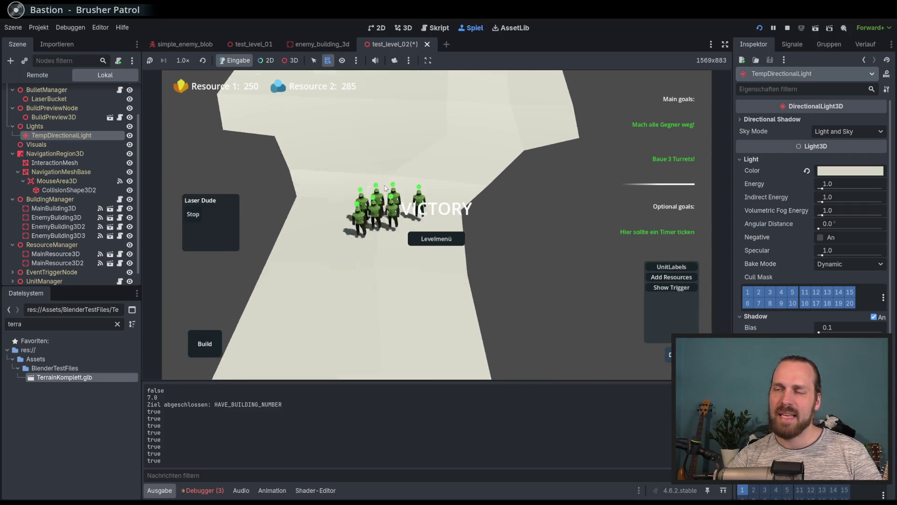
pyautogui.press('w')
pyautogui.press('s')
pyautogui.press('d')
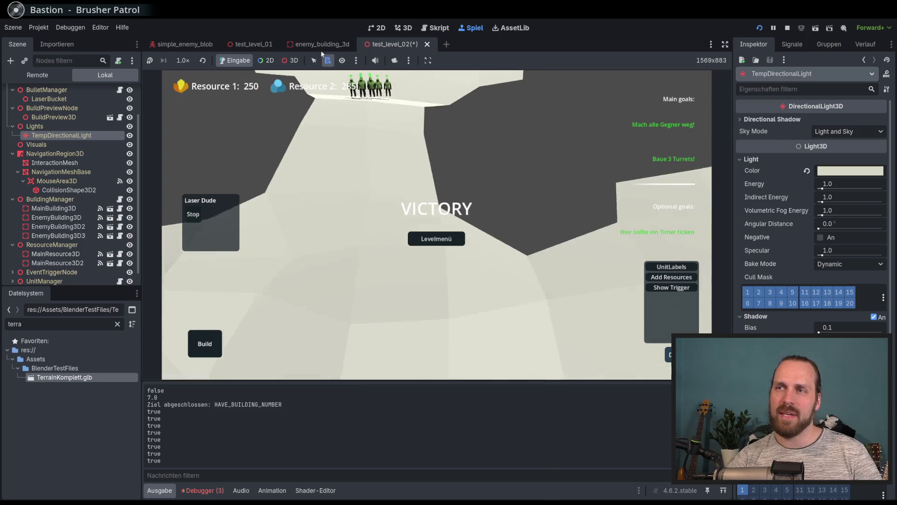
pyautogui.press('w')
pyautogui.press('a')
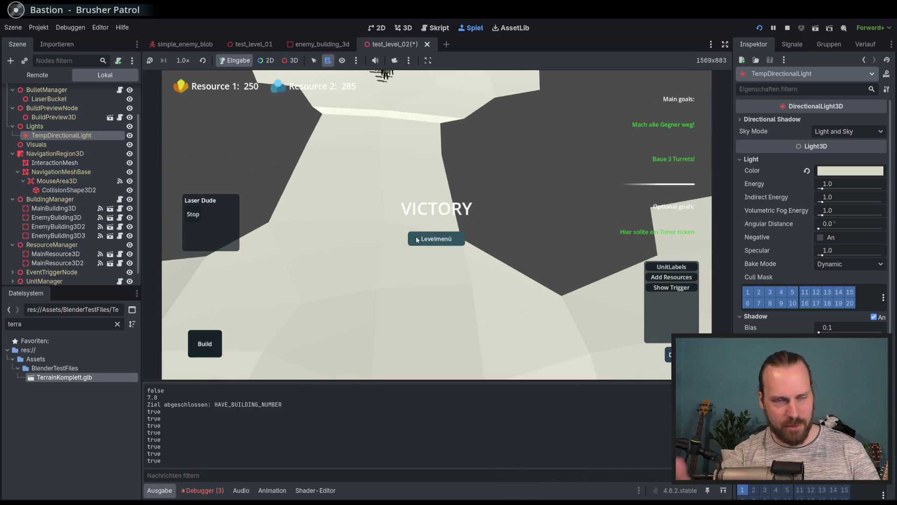
pyautogui.press('s')
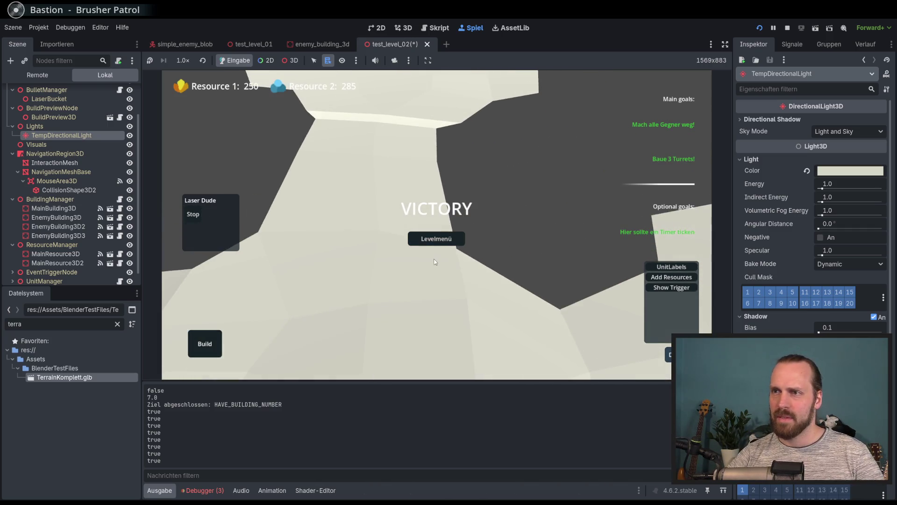
pyautogui.click(437, 239)
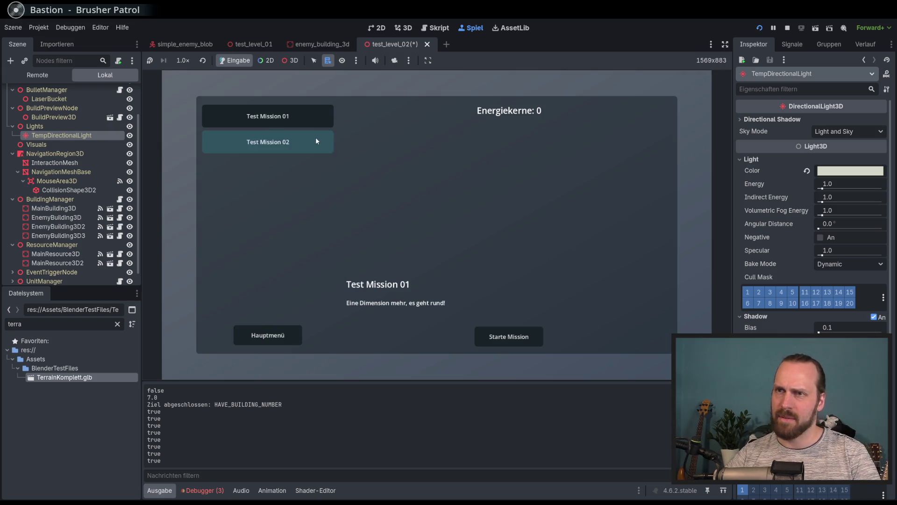
# Start the test mission and place a Laser Turret and a Landing Platform
pyautogui.click(523, 340)
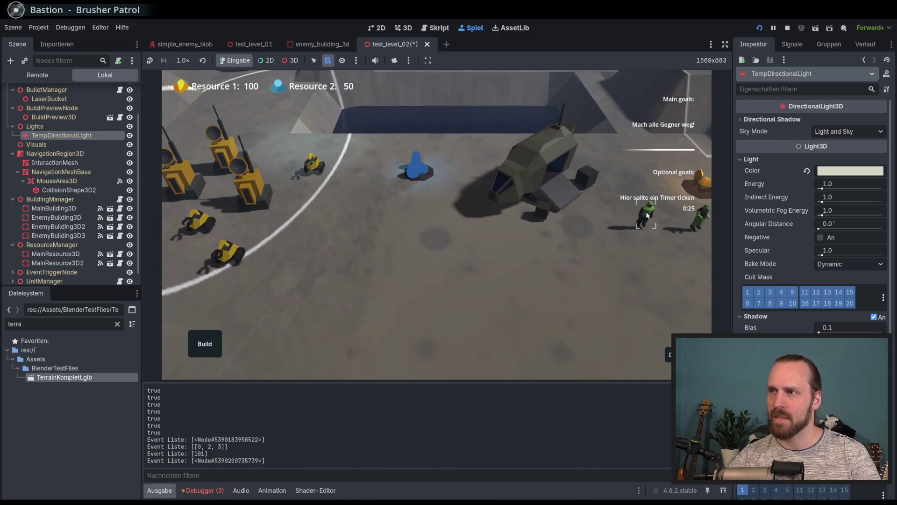
pyautogui.click(213, 330)
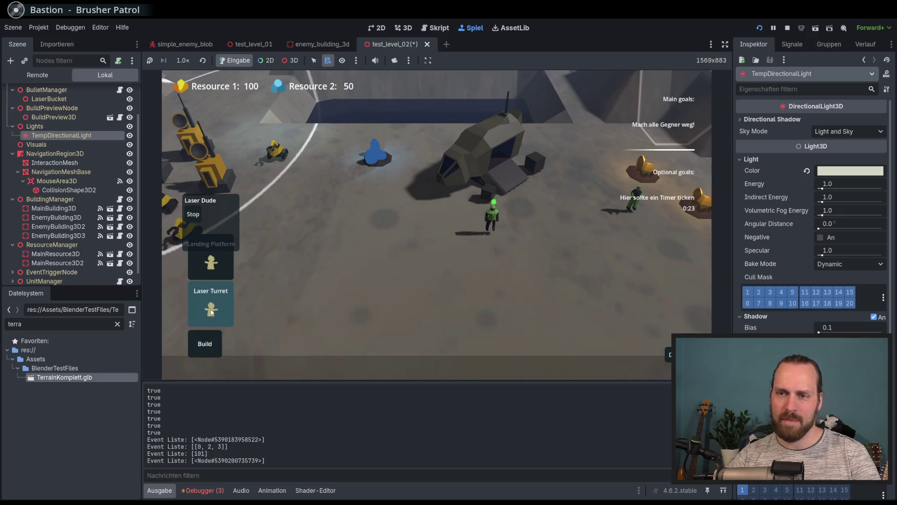
pyautogui.click(218, 290)
pyautogui.click(393, 210)
pyautogui.click(211, 261)
pyautogui.click(571, 296)
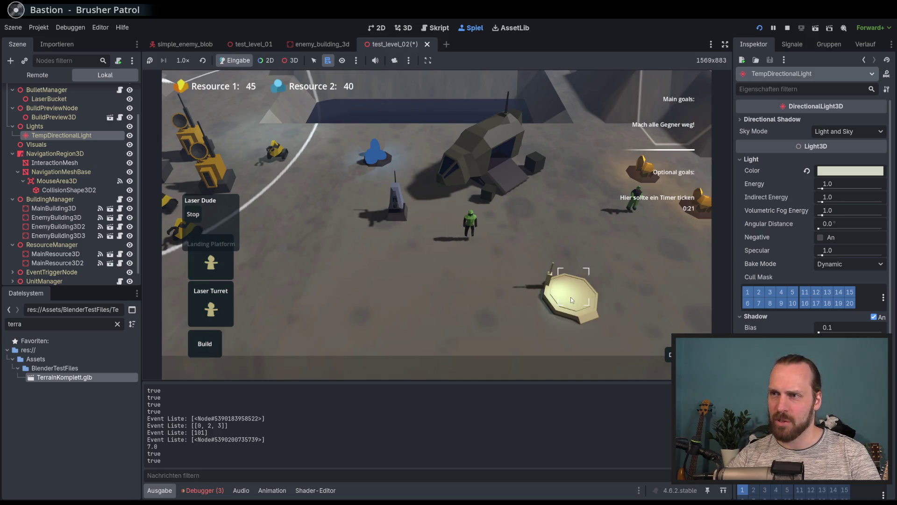
# Buy two Laser Dudes, move them beside the worker, and resume past the debugger break
pyautogui.click(593, 281)
pyautogui.click(596, 272)
pyautogui.click(596, 272)
pyautogui.click(596, 273)
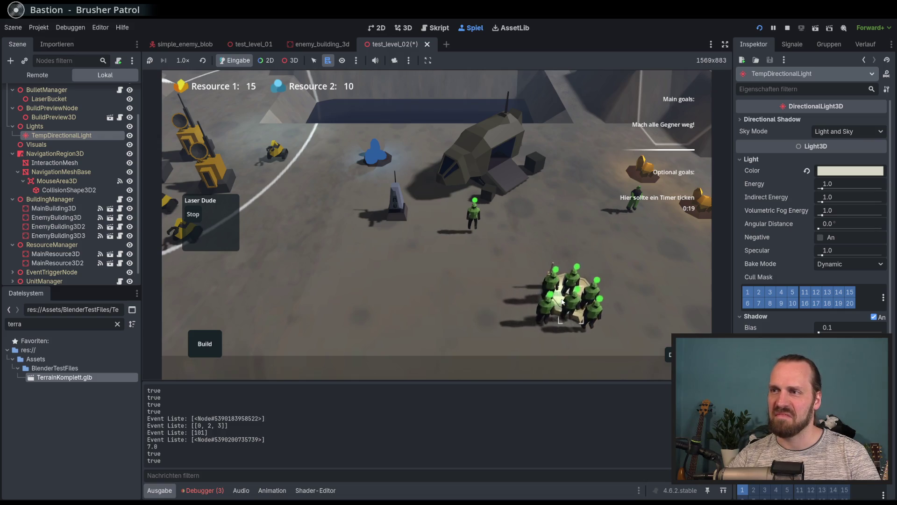
pyautogui.moveTo(382, 282)
pyautogui.mouseDown(button='middle')
pyautogui.moveTo(492, 245)
pyautogui.moveTo(434, 303)
pyautogui.mouseUp(button='middle')
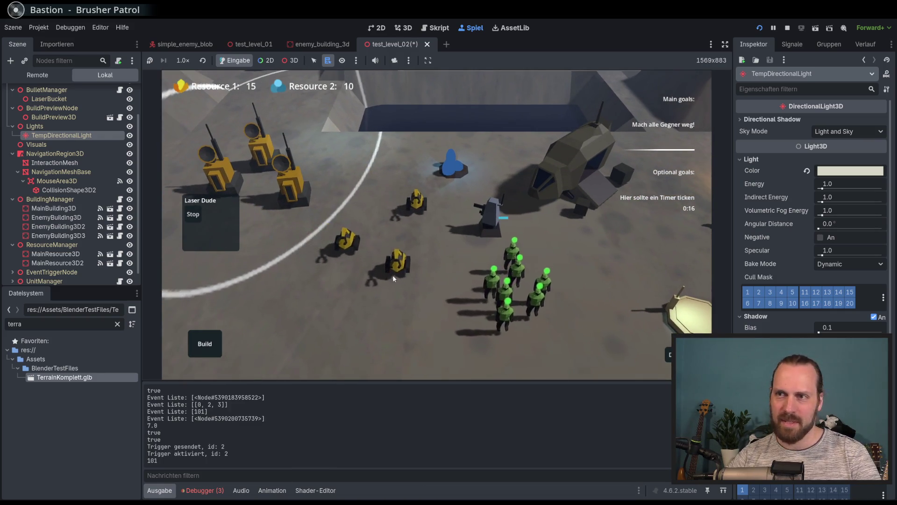
pyautogui.rightClick(395, 243)
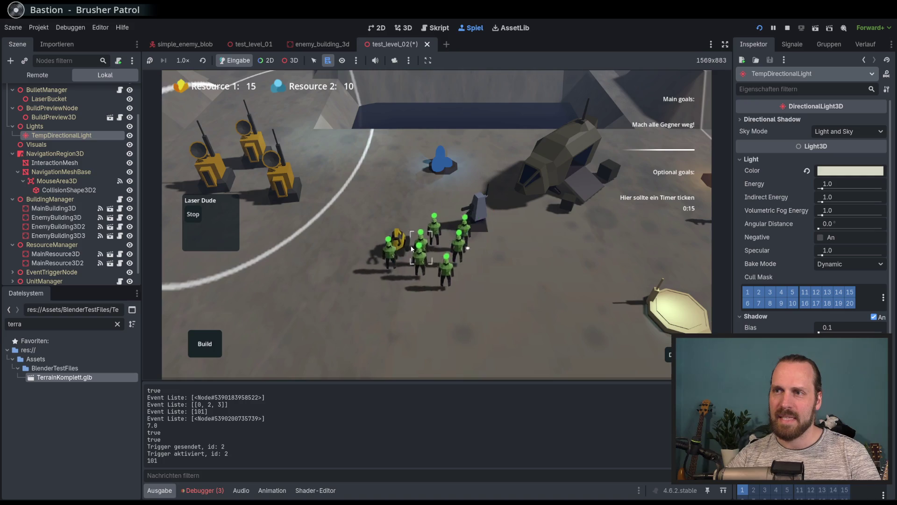
pyautogui.press('F12')
# Resume the game, dismiss the building-attacked message, and select all soldiers
pyautogui.press('F12')
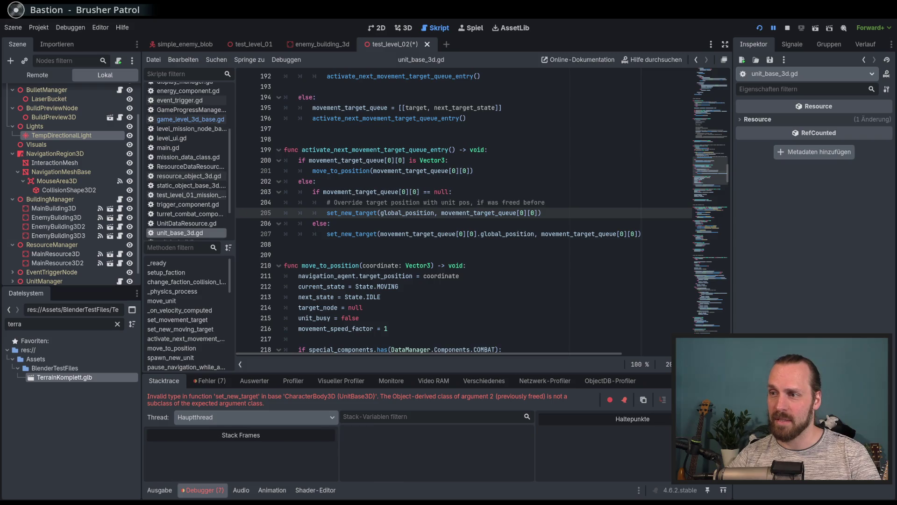
pyautogui.press('F12')
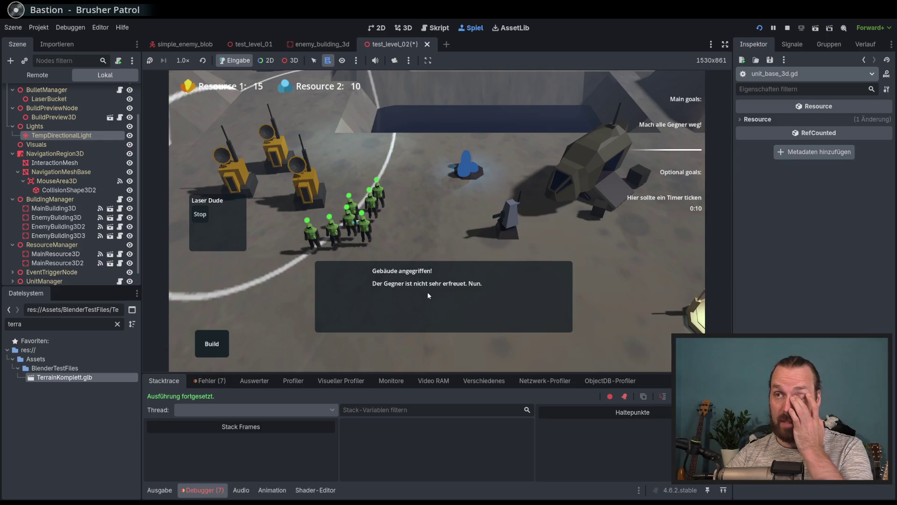
pyautogui.click(427, 293)
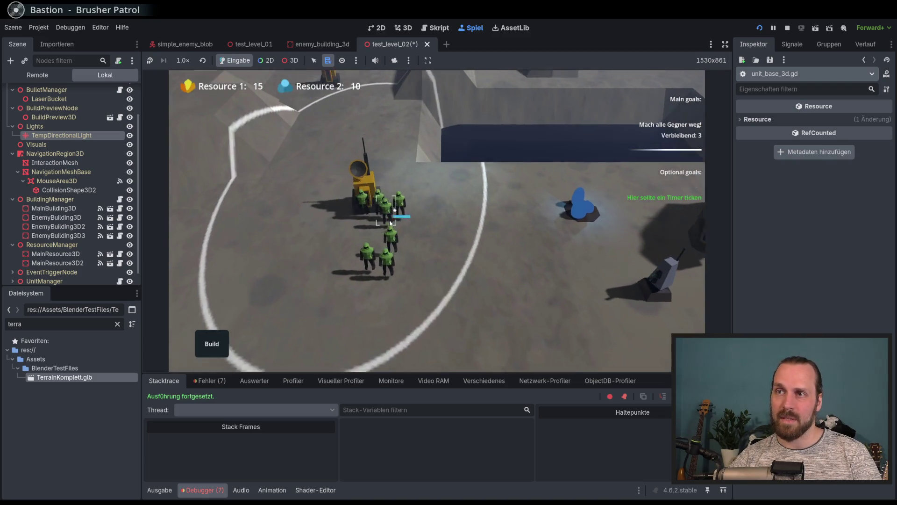
pyautogui.doubleClick(378, 241)
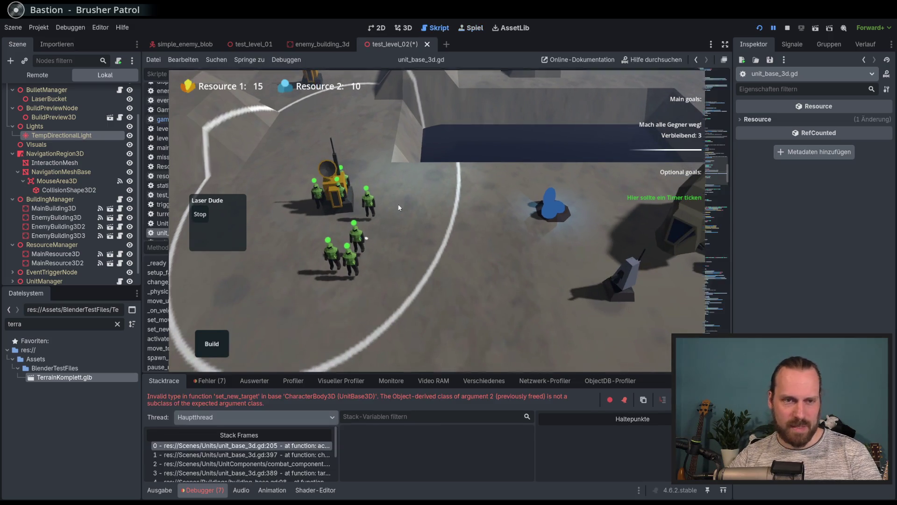
pyautogui.press('F12')
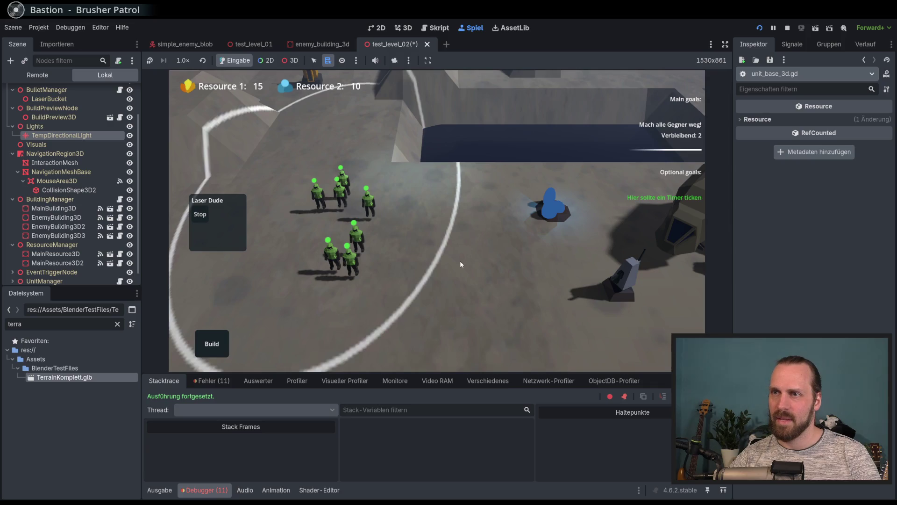
# Order the soldiers to attack the enemy structure, clear the selection, and stop the game
pyautogui.moveTo(607, 383)
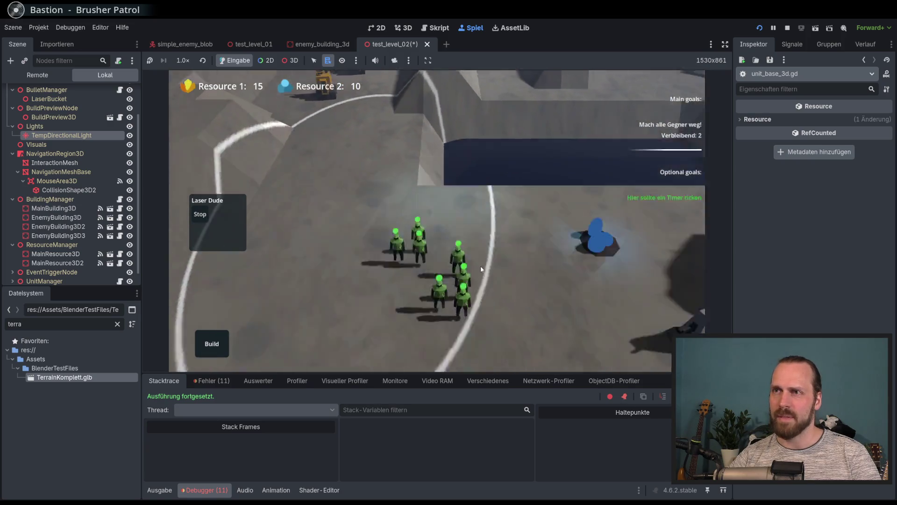
pyautogui.rightClick(351, 173)
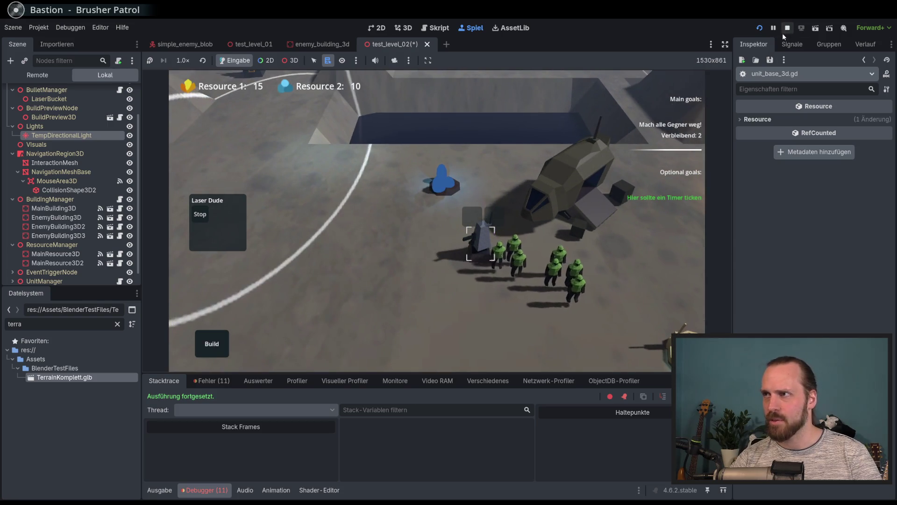
pyautogui.click(518, 195)
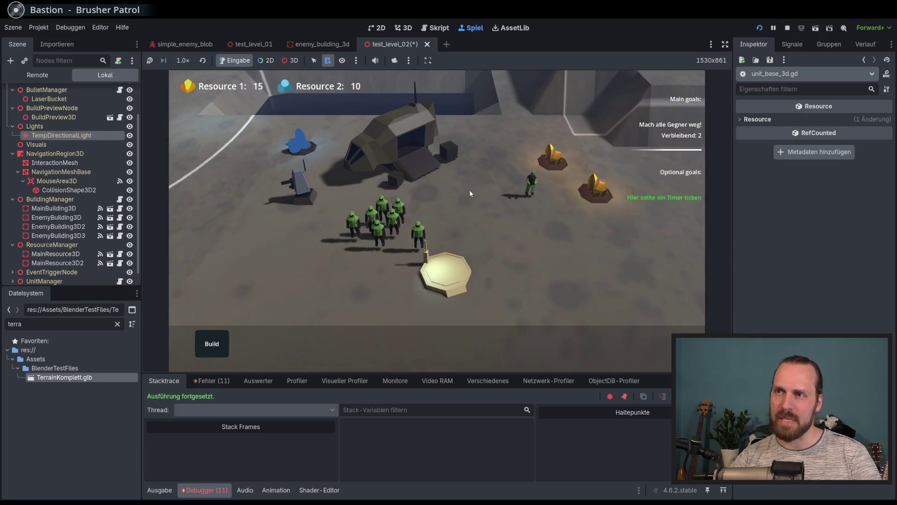
pyautogui.click(787, 27)
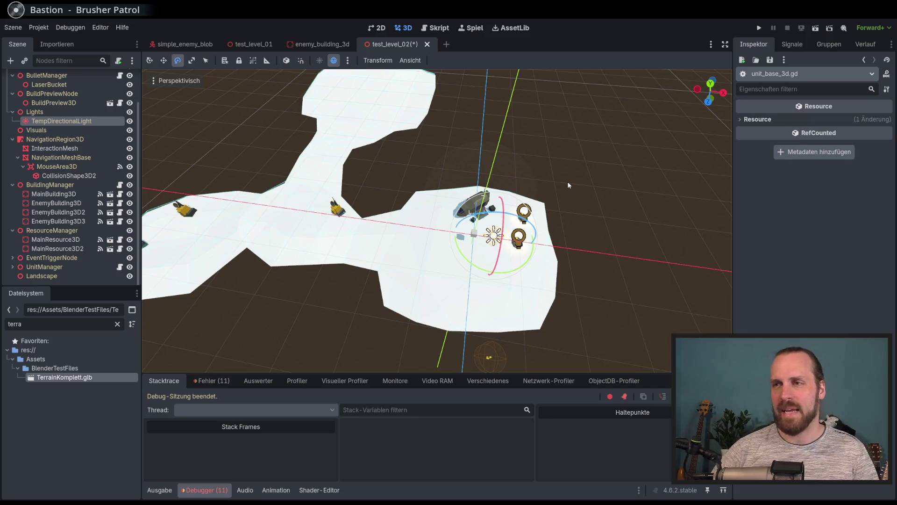
# Relaunch the game and start Test Mission 01 from mission selection
pyautogui.scroll(-3, 461, 175)
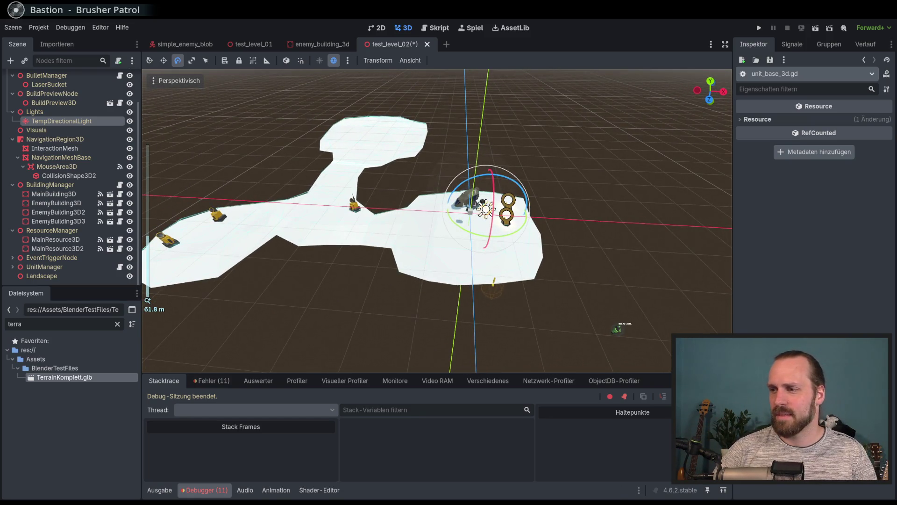
pyautogui.hotkey('alt', 'Tab')
pyautogui.hotkey('alt', 'Tab')
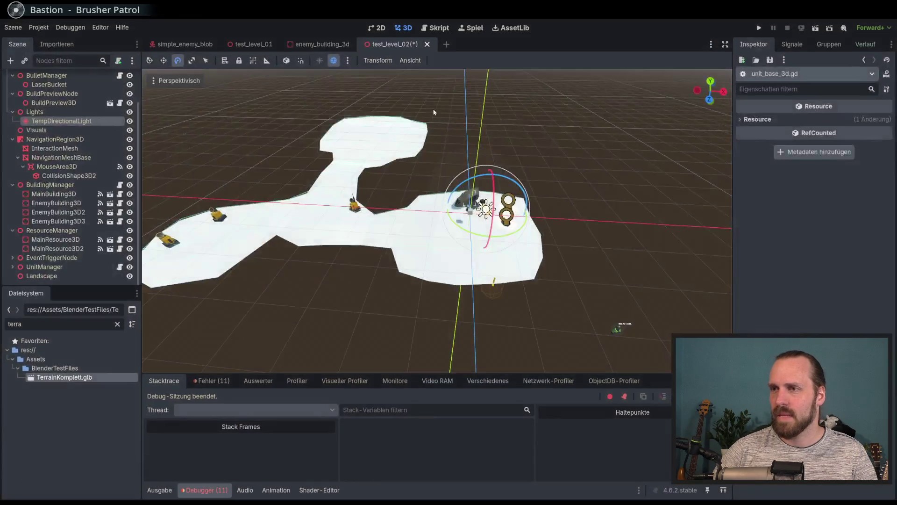
pyautogui.click(759, 28)
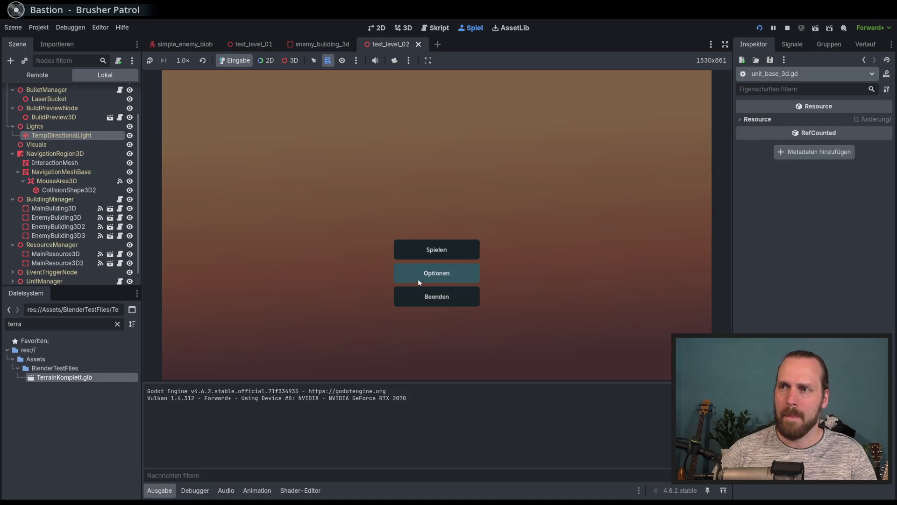
pyautogui.click(417, 252)
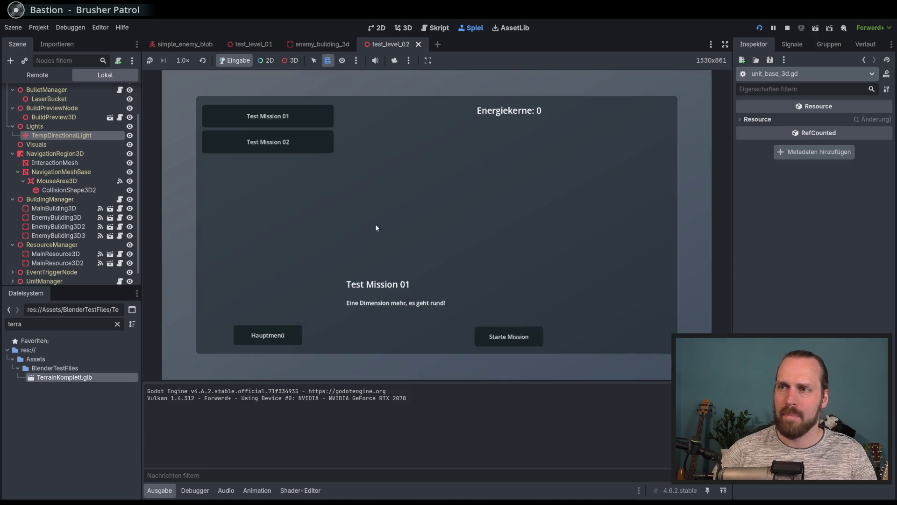
pyautogui.click(516, 343)
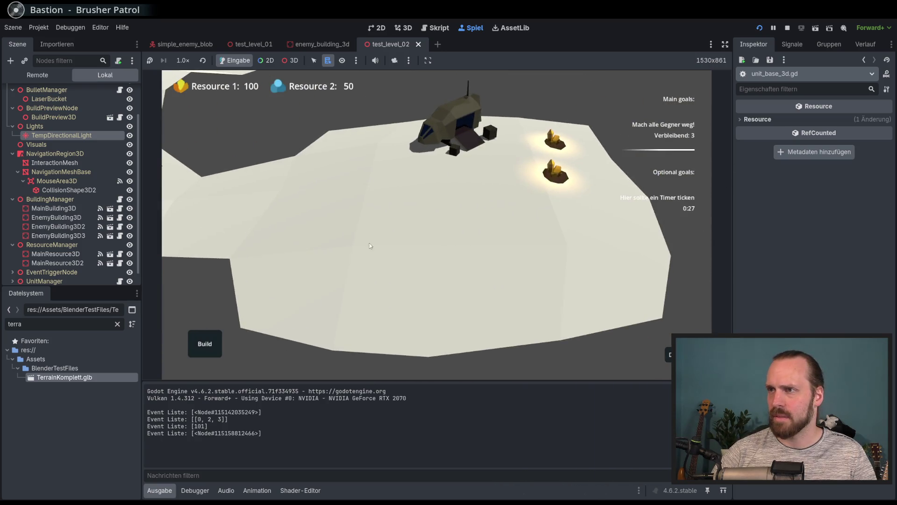
# Select the worker and have it build a Landing Platform and a Laser Turret
pyautogui.click(638, 345)
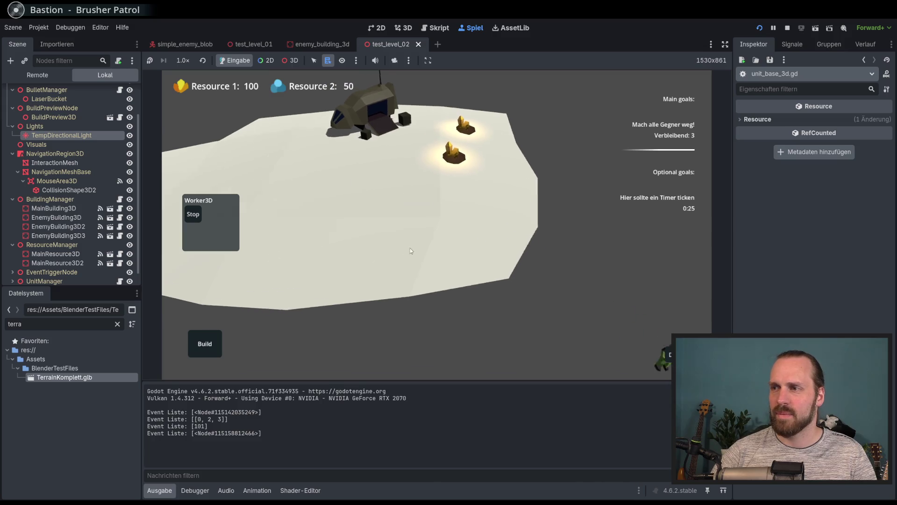
pyautogui.click(204, 343)
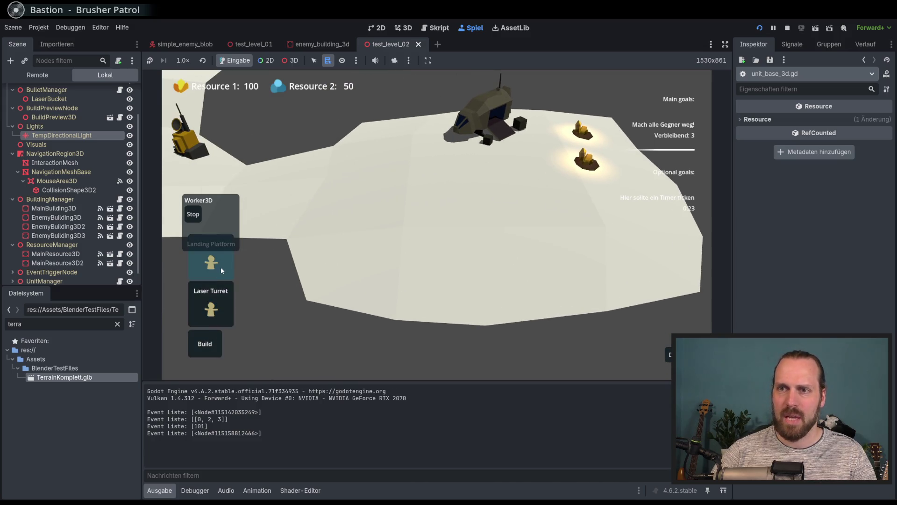
pyautogui.click(224, 273)
pyautogui.click(429, 191)
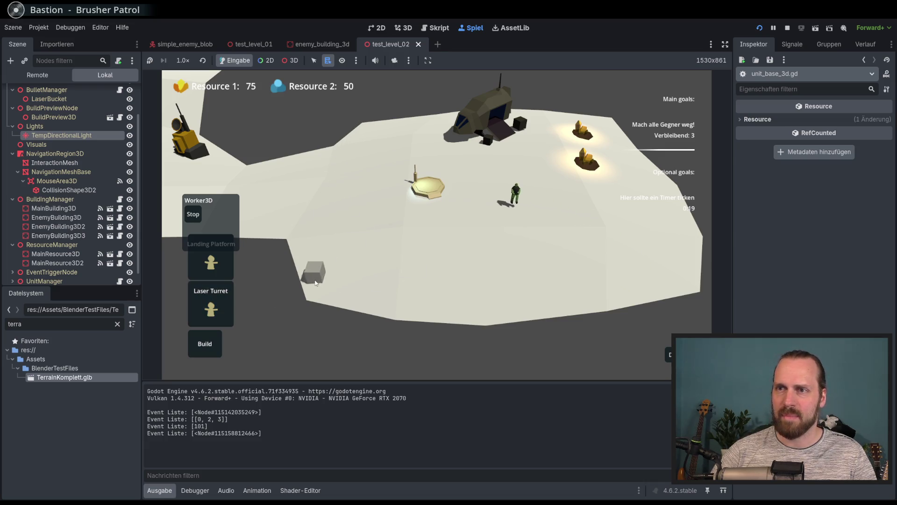
pyautogui.click(429, 374)
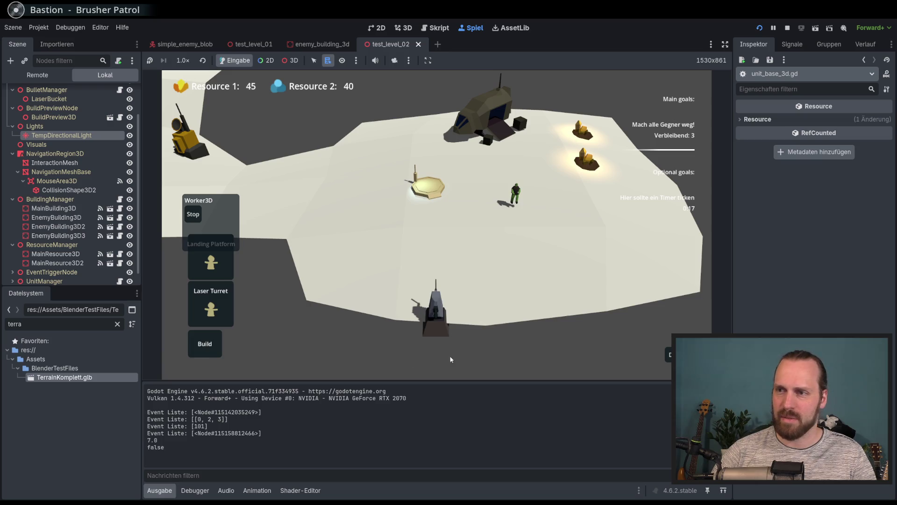
pyautogui.press('s')
pyautogui.press('d')
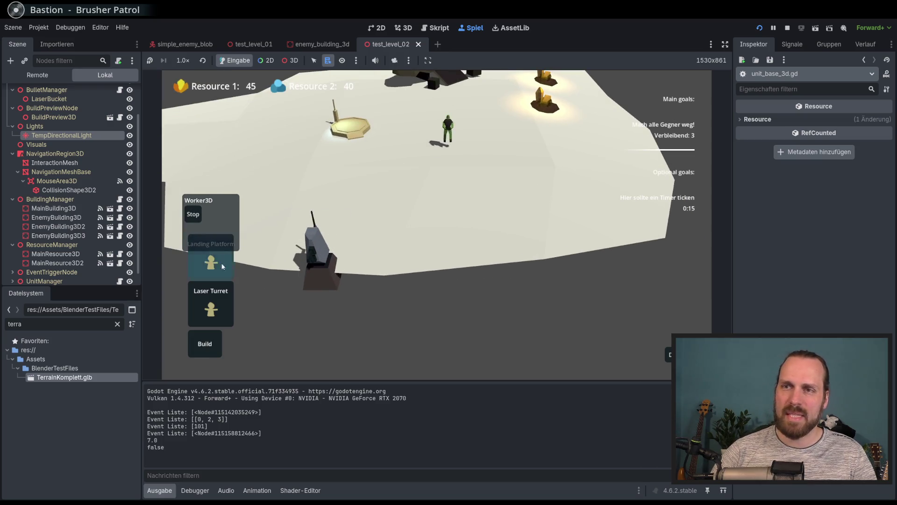
# Build a second Landing Platform, survey the buildings, then stop the game
pyautogui.click(223, 266)
pyautogui.click(535, 313)
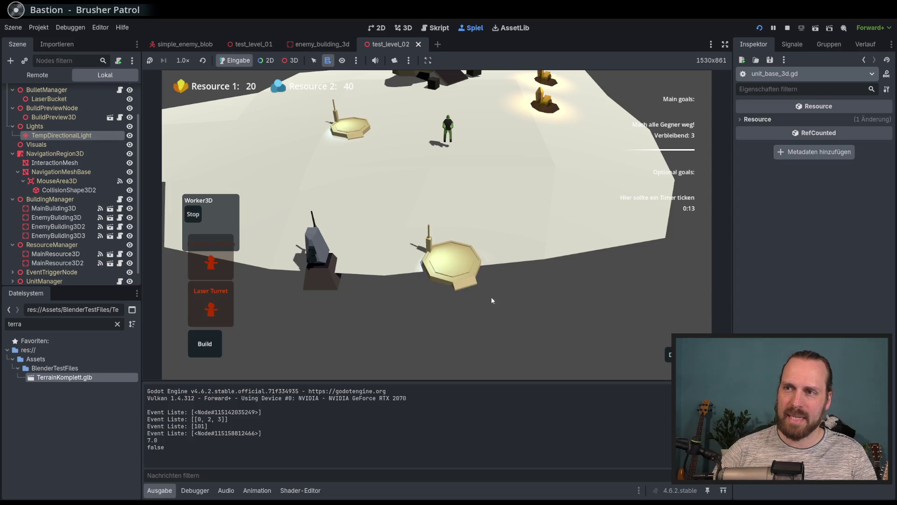
pyautogui.moveTo(431, 286)
pyautogui.mouseDown(button='middle')
pyautogui.moveTo(459, 288)
pyautogui.moveTo(346, 326)
pyautogui.moveTo(499, 327)
pyautogui.mouseUp(button='middle')
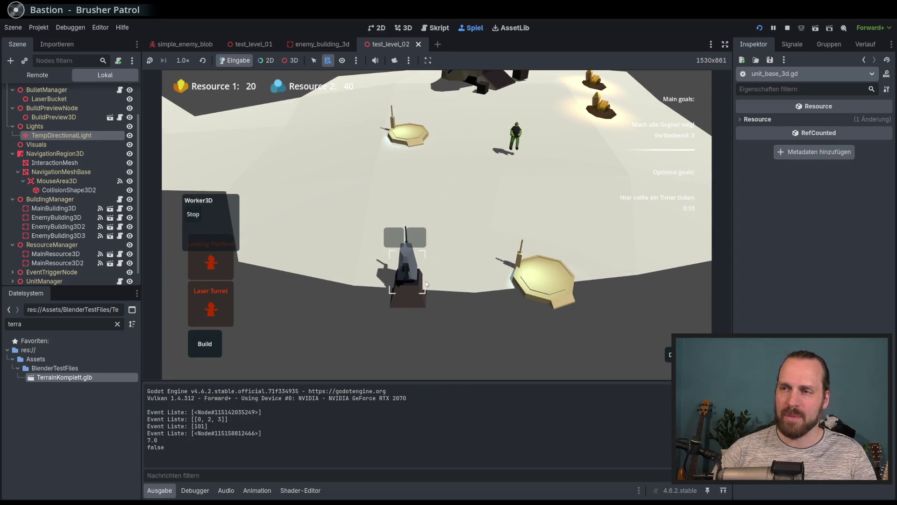
pyautogui.moveTo(426, 284); pyautogui.dragTo(387, 290, button='middle')
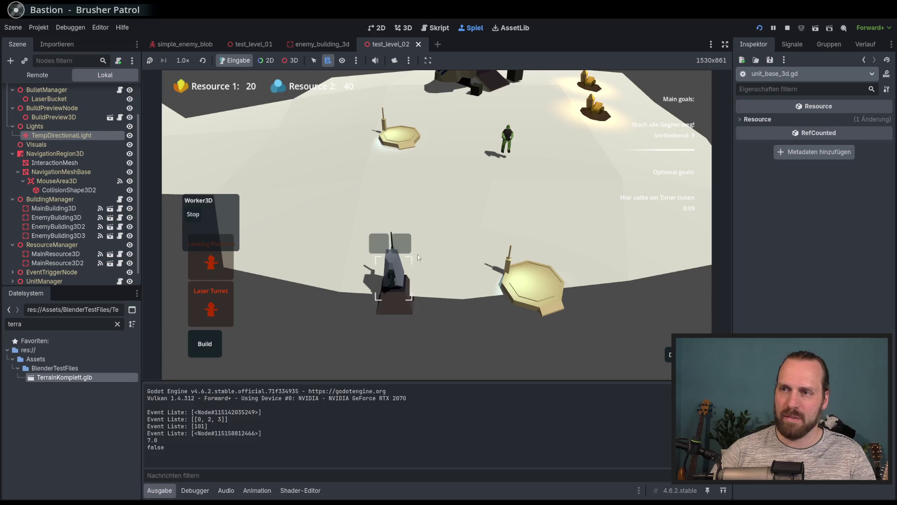
pyautogui.moveTo(306, 303)
pyautogui.mouseDown(button='middle')
pyautogui.moveTo(462, 280)
pyautogui.moveTo(389, 287)
pyautogui.mouseUp(button='middle')
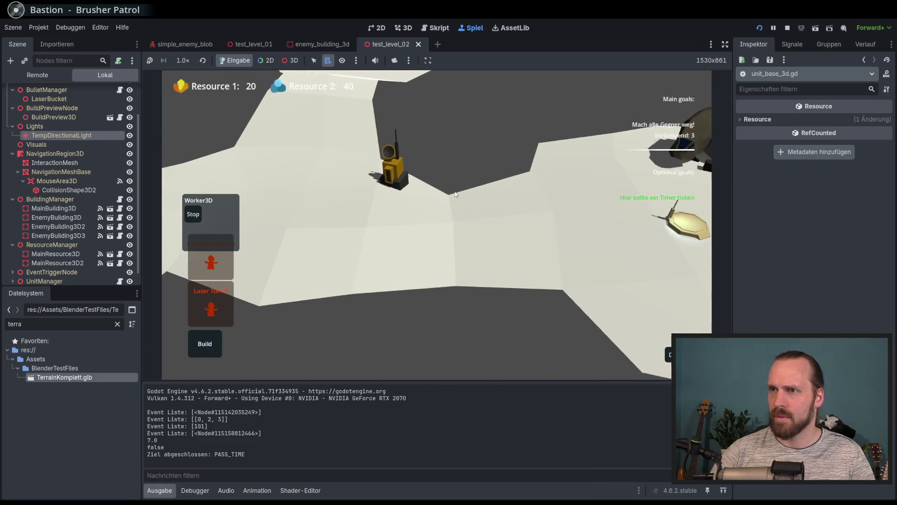
pyautogui.click(787, 28)
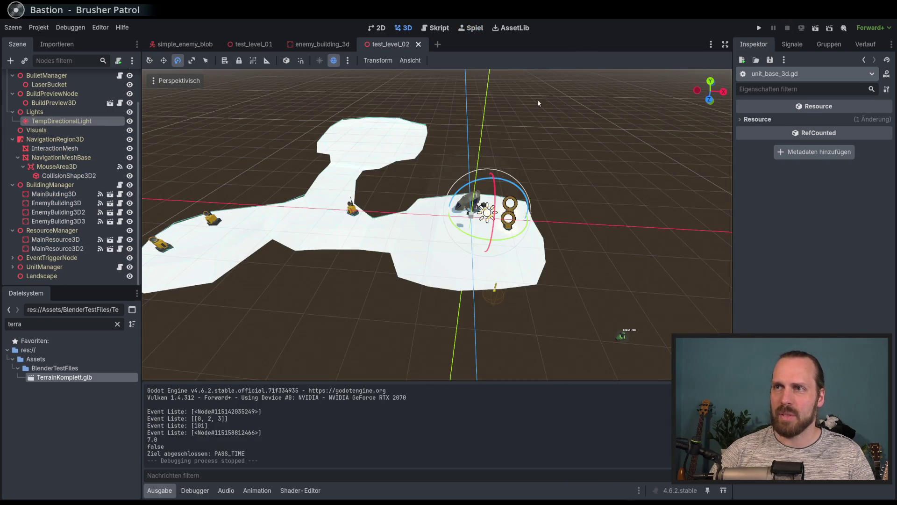
pyautogui.scroll(-3, 537, 102)
pyautogui.moveTo(537, 103); pyautogui.dragTo(461, 193, button='middle')
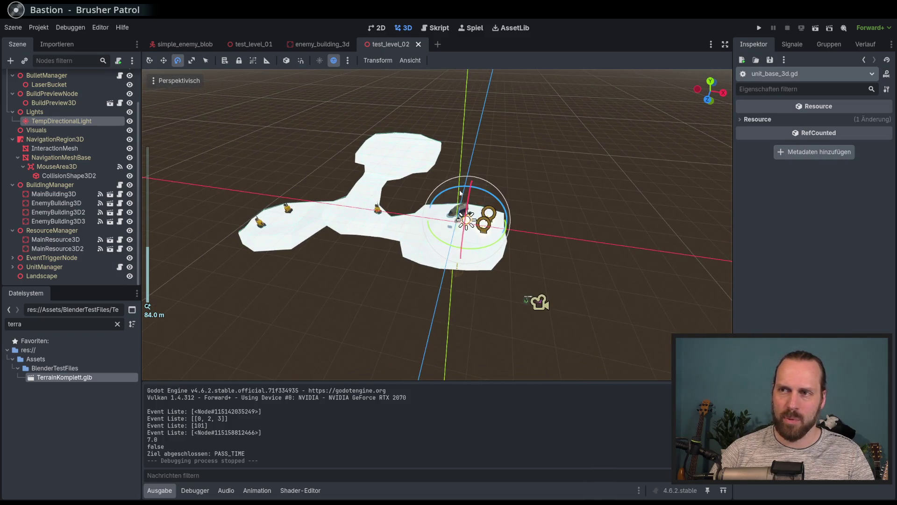